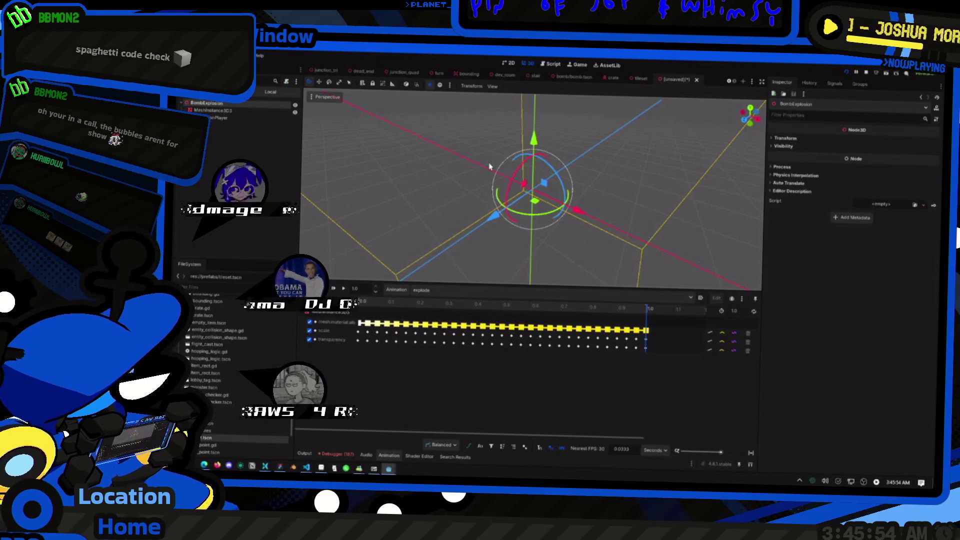
Step: Save the scene as bomb_explosion.tscn and preload it as a const in bomb.gd
key(Return)
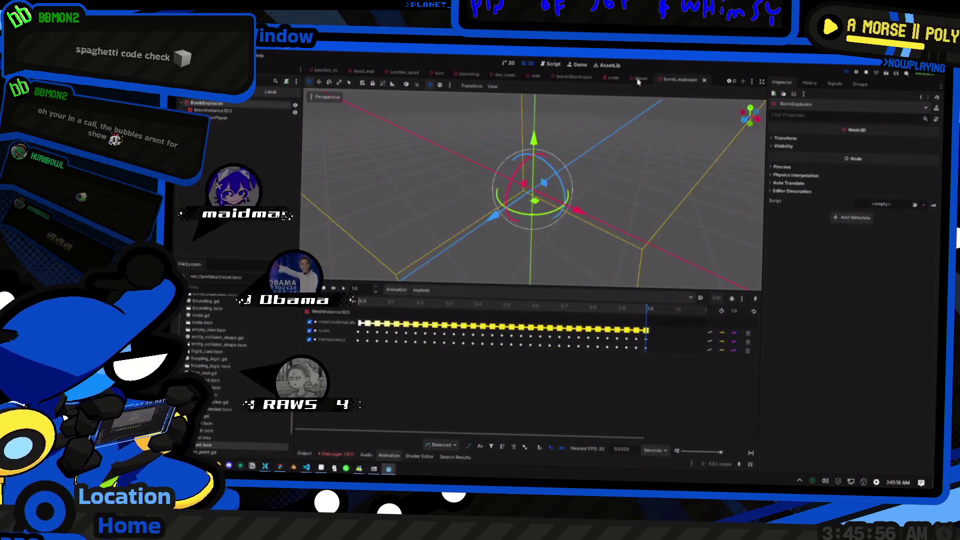
click(553, 64)
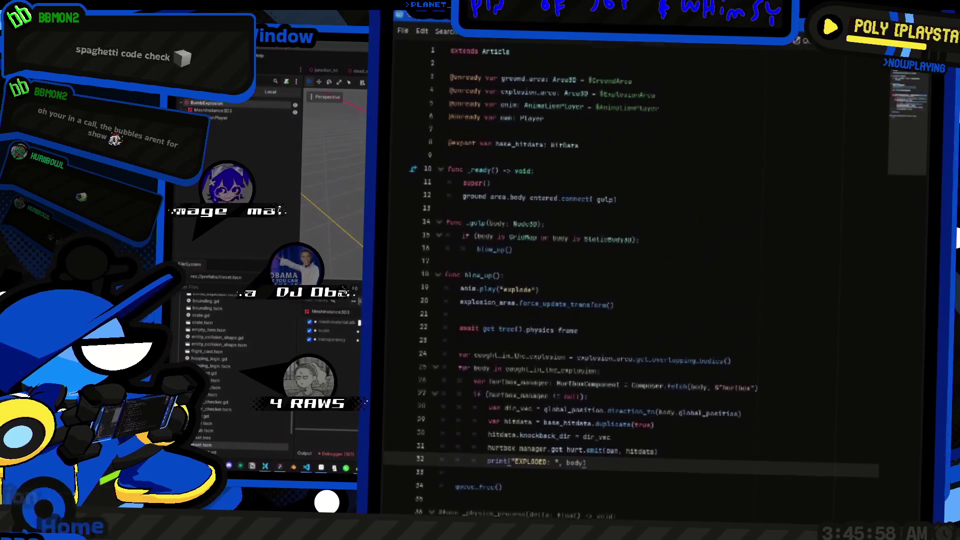
key(Return)
key(Return)
text(const bomb)
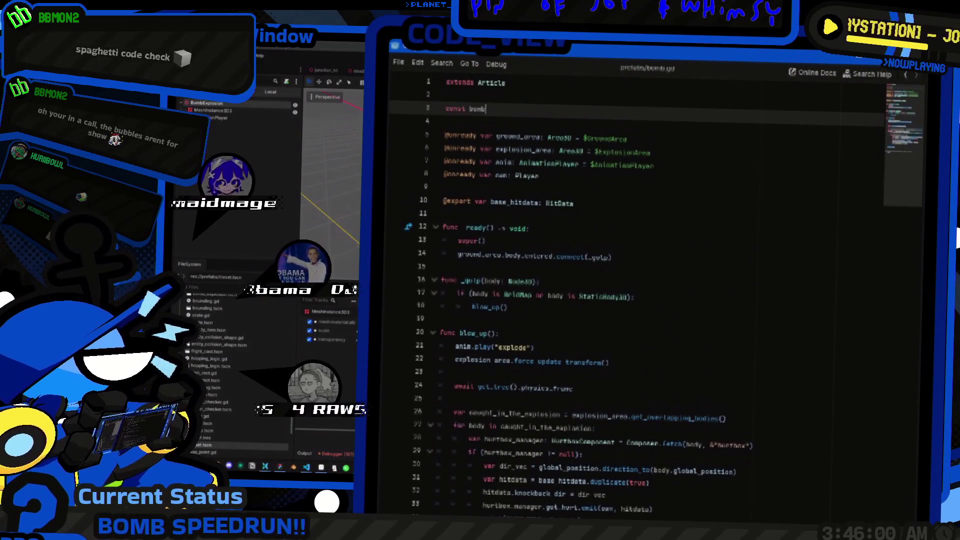
text(prelo)
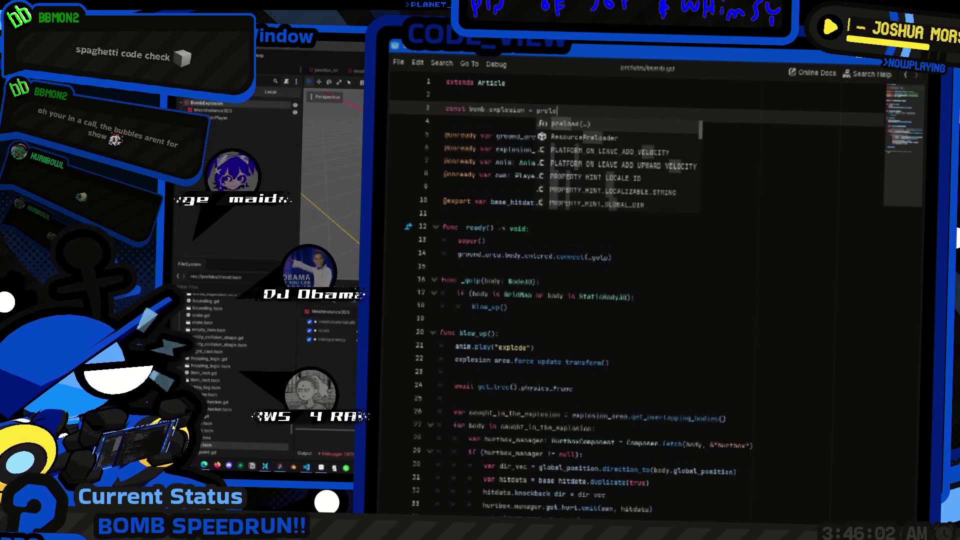
text(ad("bomb_e)
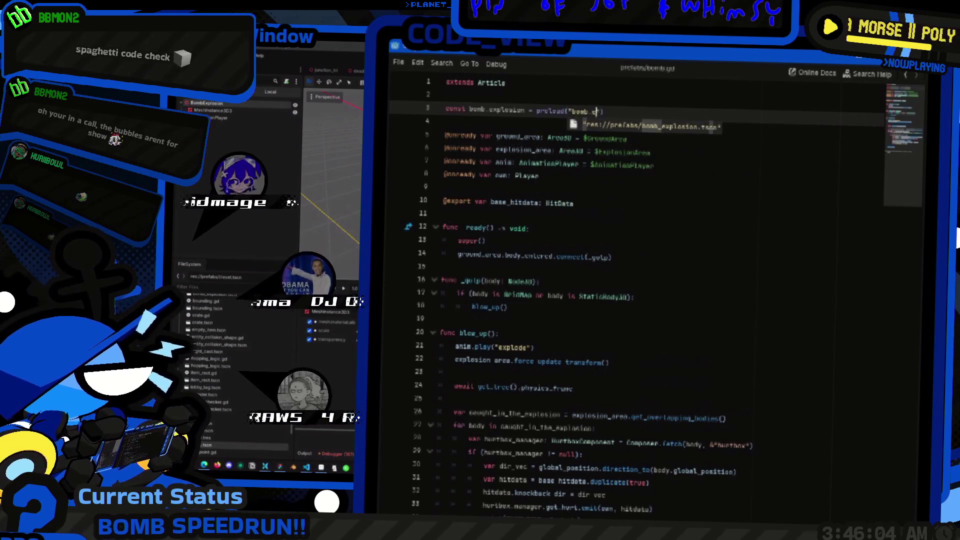
key(Return)
Step: In blow_up, instantiate bomb_explosion as var e and add it to get_tree().current_scene
scroll(630, 280, down, 5)
click(504, 279)
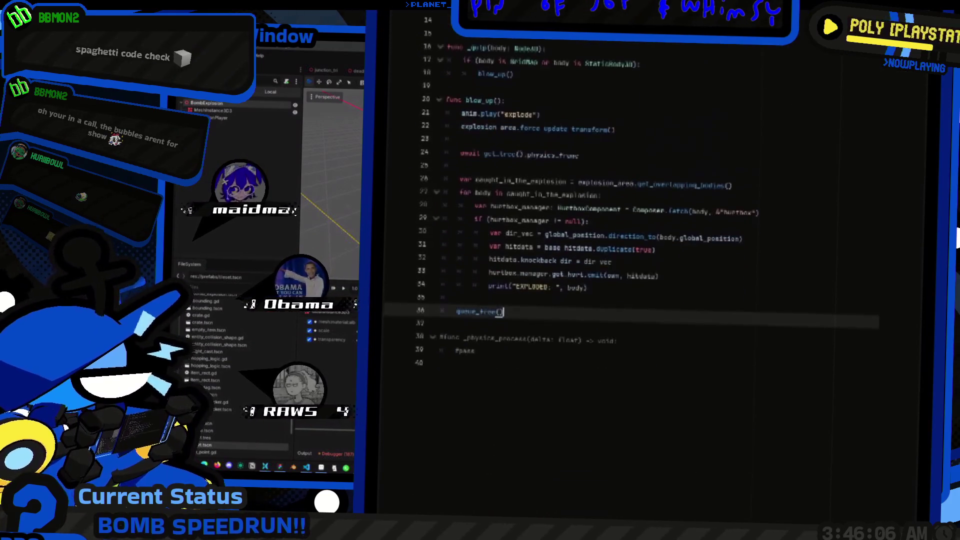
scroll(651, 270, up, 5)
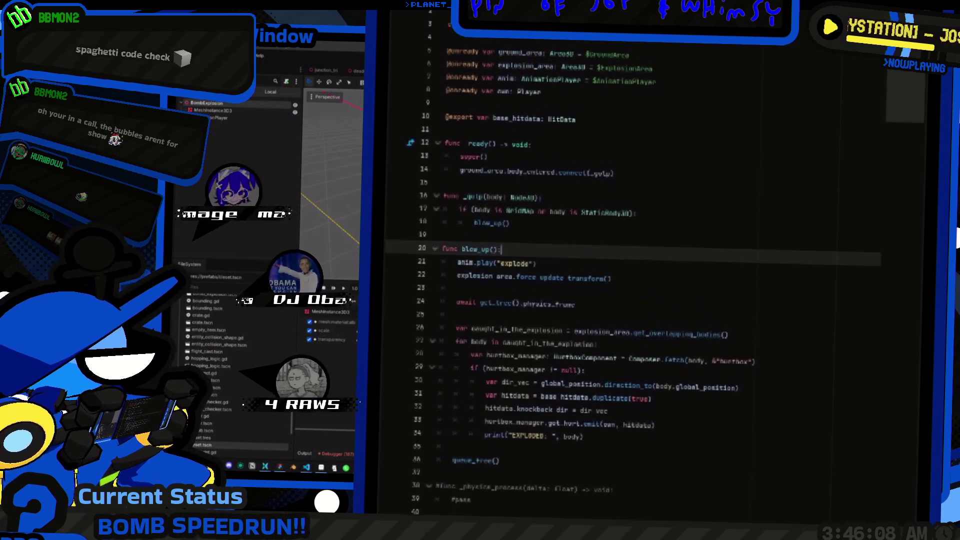
drag(457, 271, 541, 272)
text(bomb_explosion.inst)
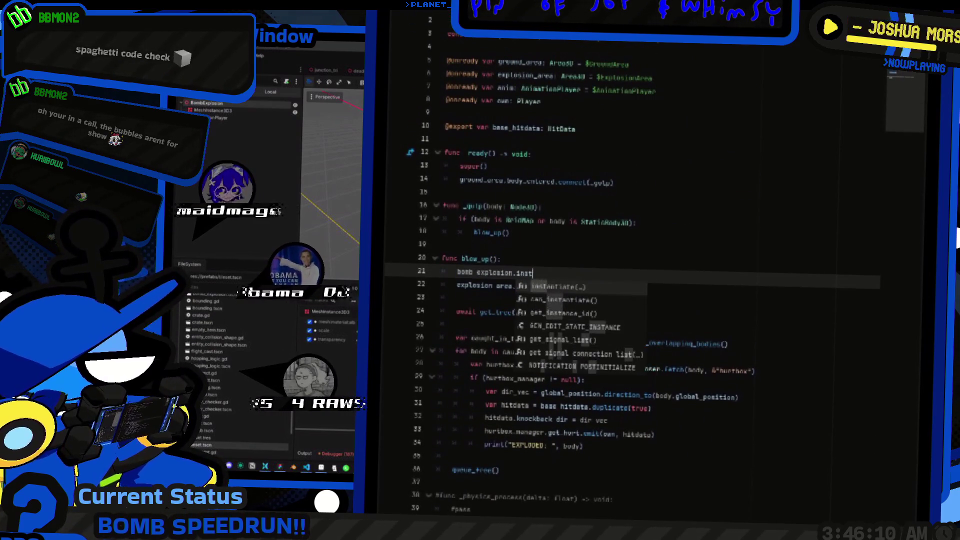
key(Return)
click(457, 273)
text(var e =)
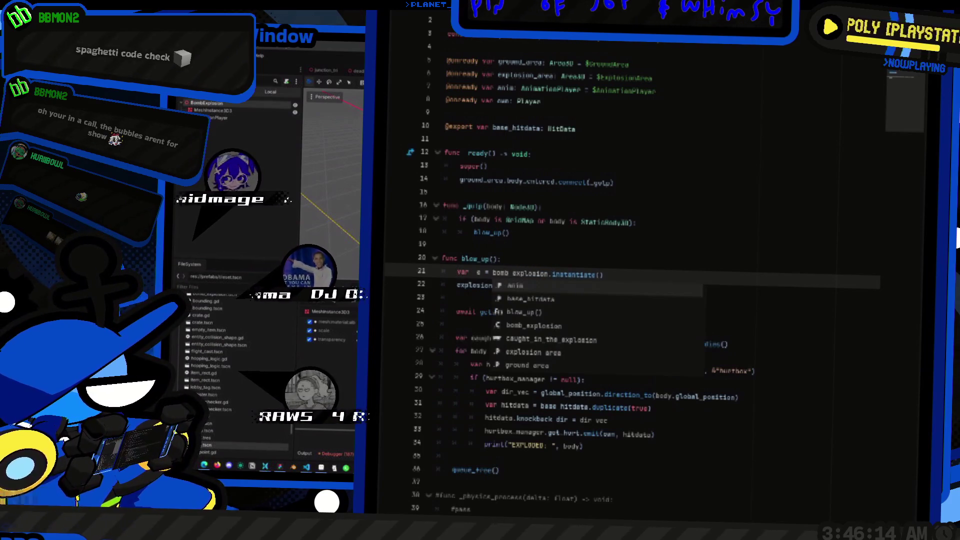
key(Escape)
key(Return)
key(BackSpace)
text(et_tre)
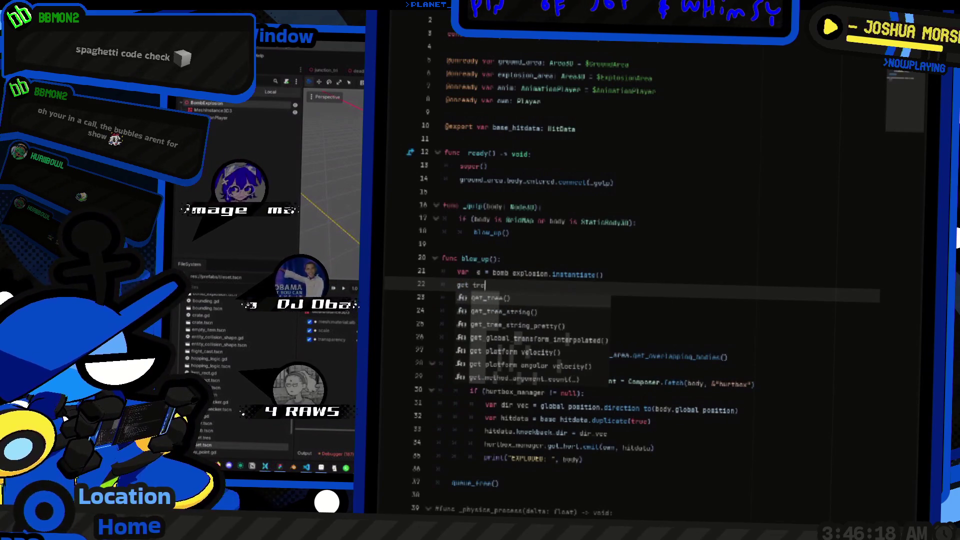
text(e().current_scene.add_child(e)
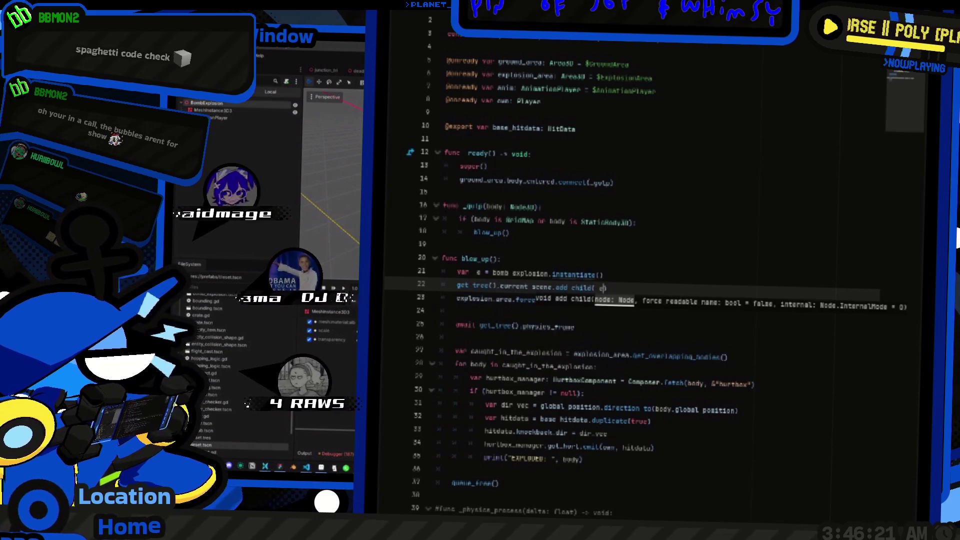
Step: Type e as Node3D and set e.global_position = global_position before add_child
key(Up)
key(Return)
text(e.)
key(Return)
key(ctrl+z)
text(glo)
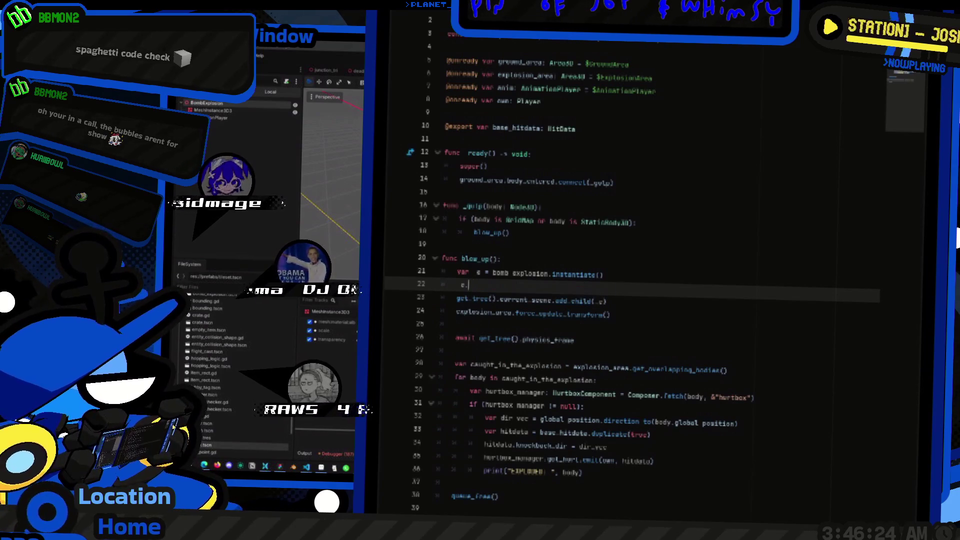
text(global_position)
click(530, 273)
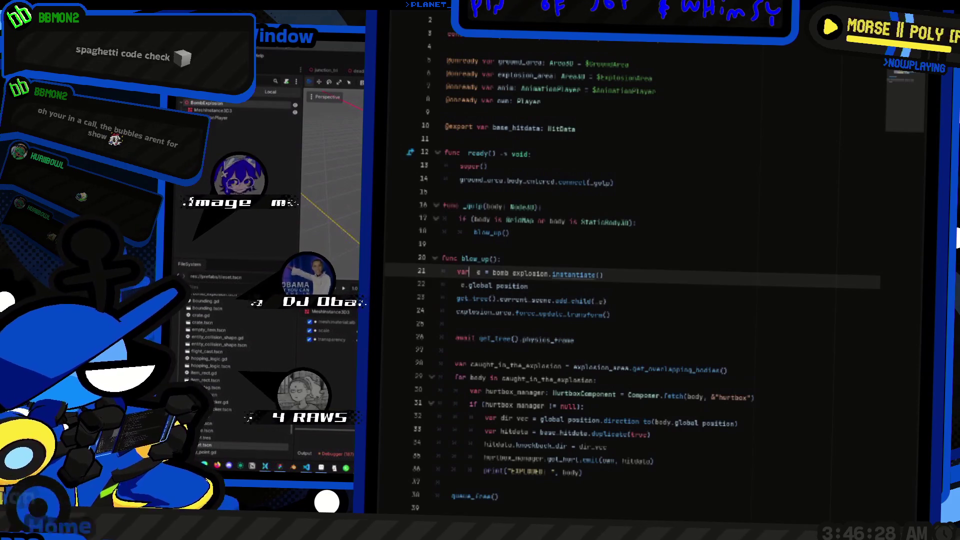
click(481, 273)
text(: Node3D)
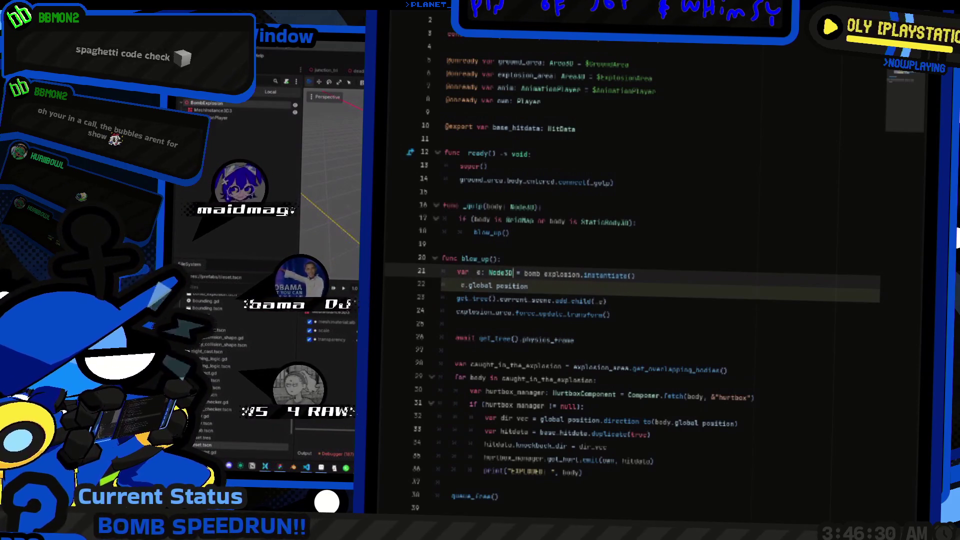
click(529, 286)
text(= global_position)
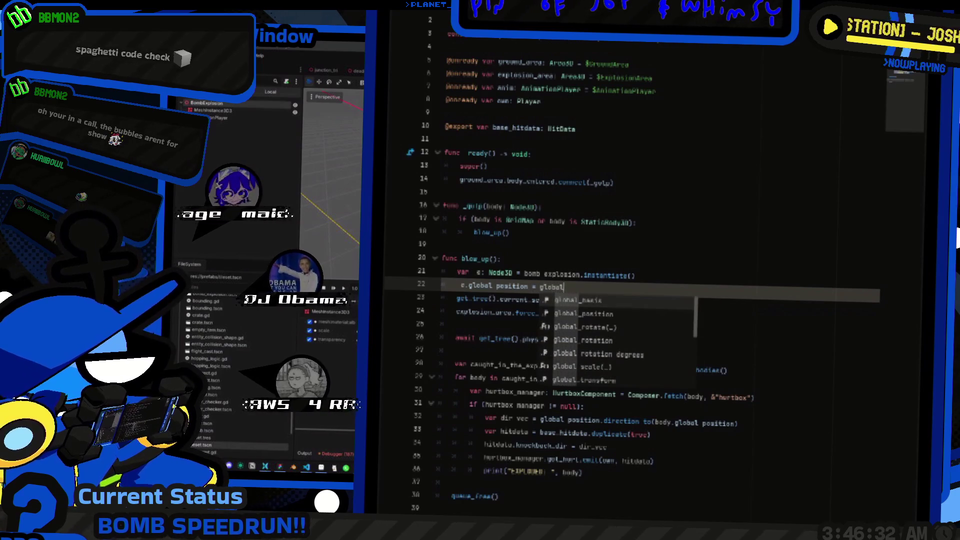
Step: Add a blank line after add_child(e) and return to the 3D scene view
scroll(630, 270, down, 1)
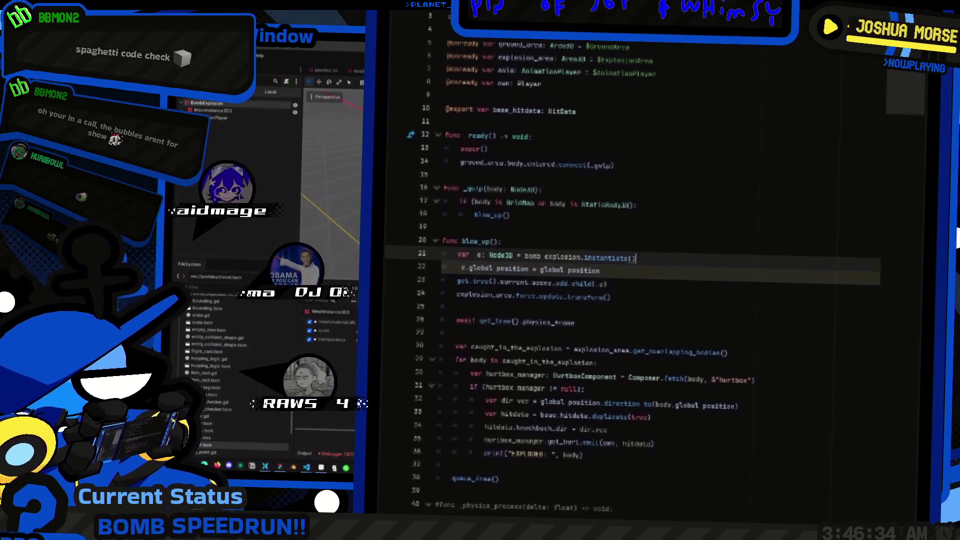
click(608, 277)
key(Return)
key(ctrl+F2)
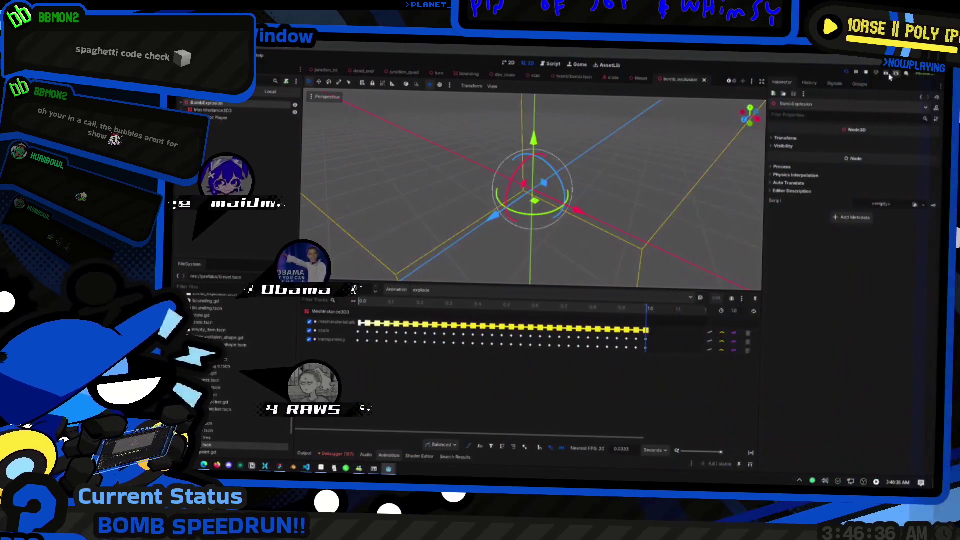
Step: Run the project and host a game as the Knight class
click(847, 73)
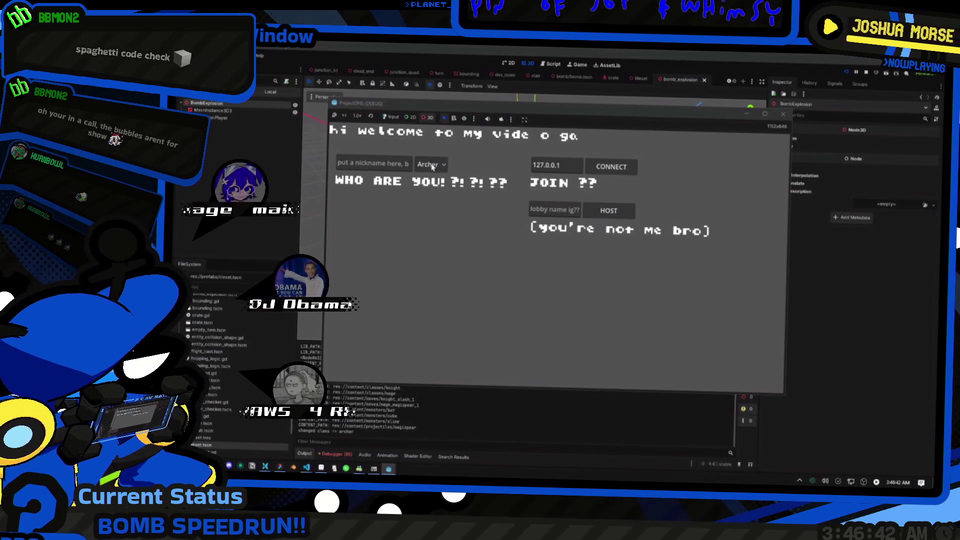
click(432, 165)
click(424, 179)
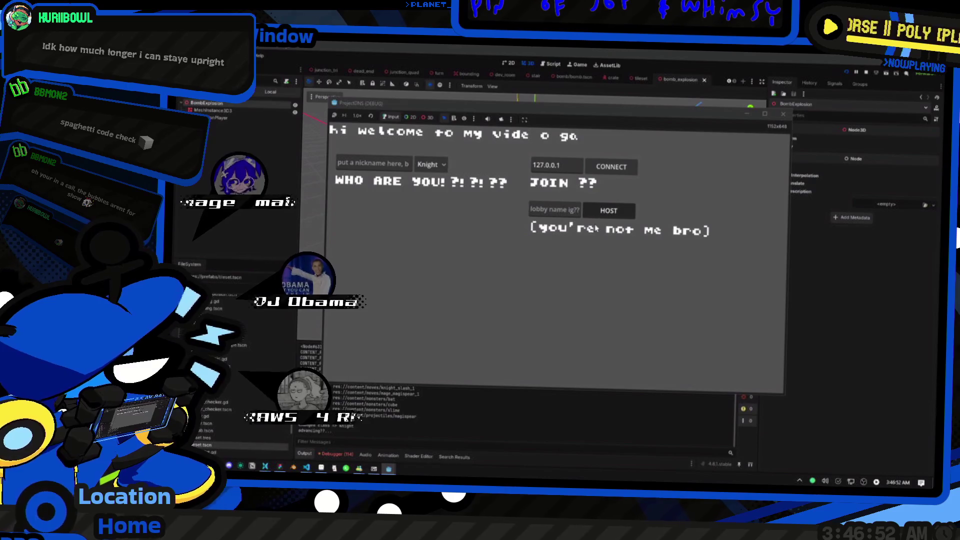
click(608, 210)
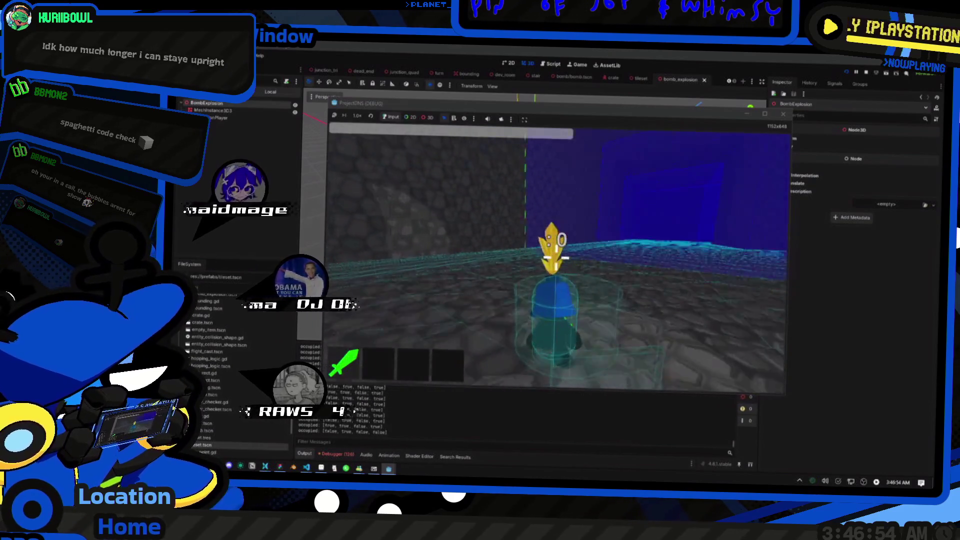
Step: Run 'give bomb' in the in-game console, then select the explosion's AnimationPlayer node
key(grave)
text(give bomb)
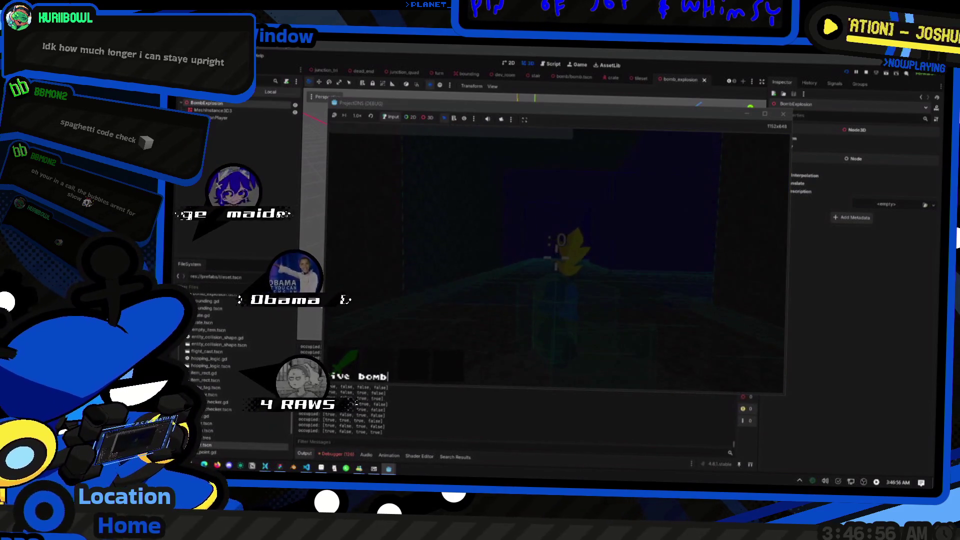
key(Return)
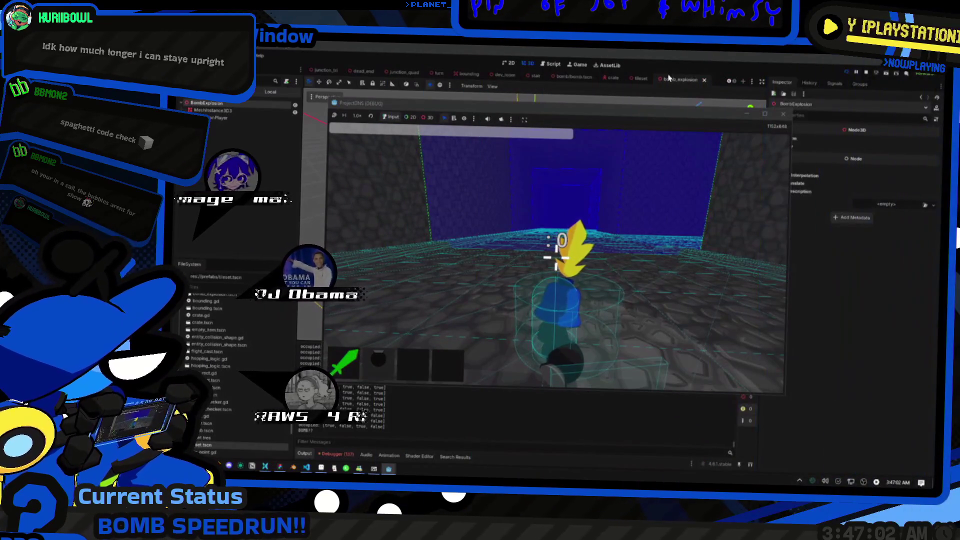
click(243, 119)
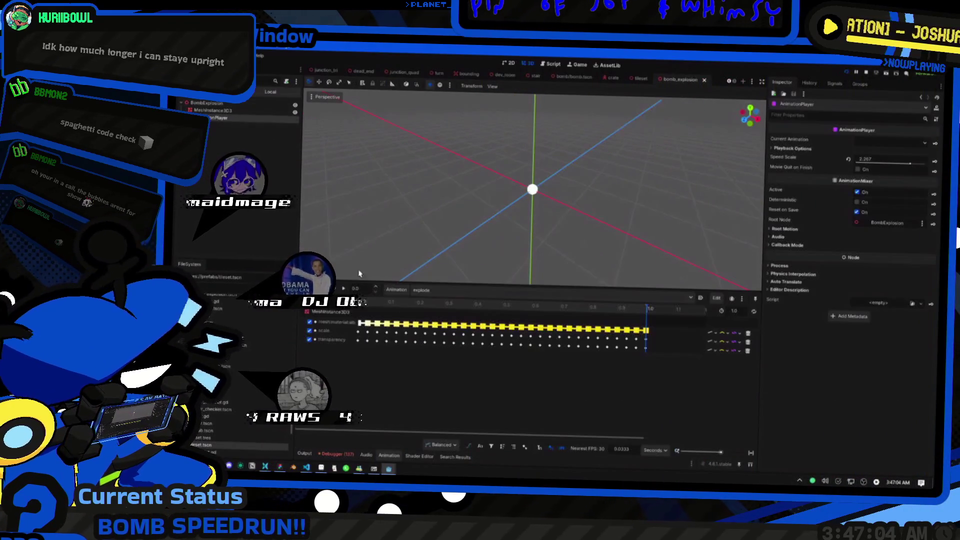
Step: Set 'explode' to autoplay on load and walk the player around in the running game
click(702, 299)
key(F5)
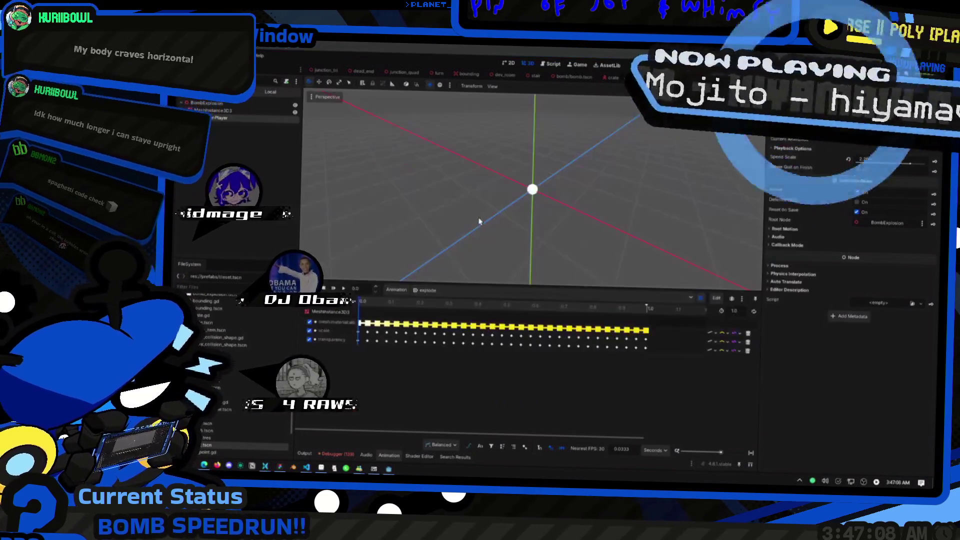
key(alt+Tab)
key(w)
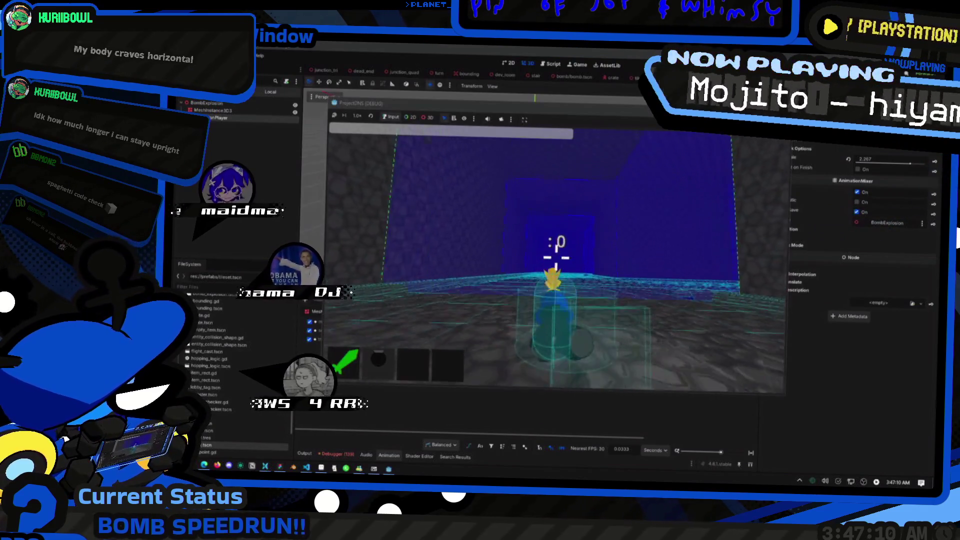
key(s)
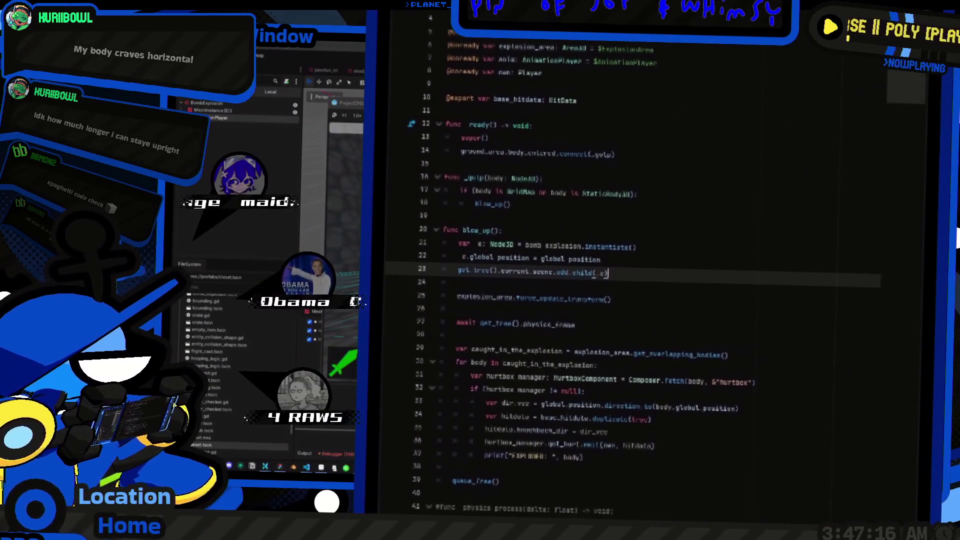
Step: Check the position line, BombExplosion transform and MeshInstance3D, then relaunch the game
click(616, 261)
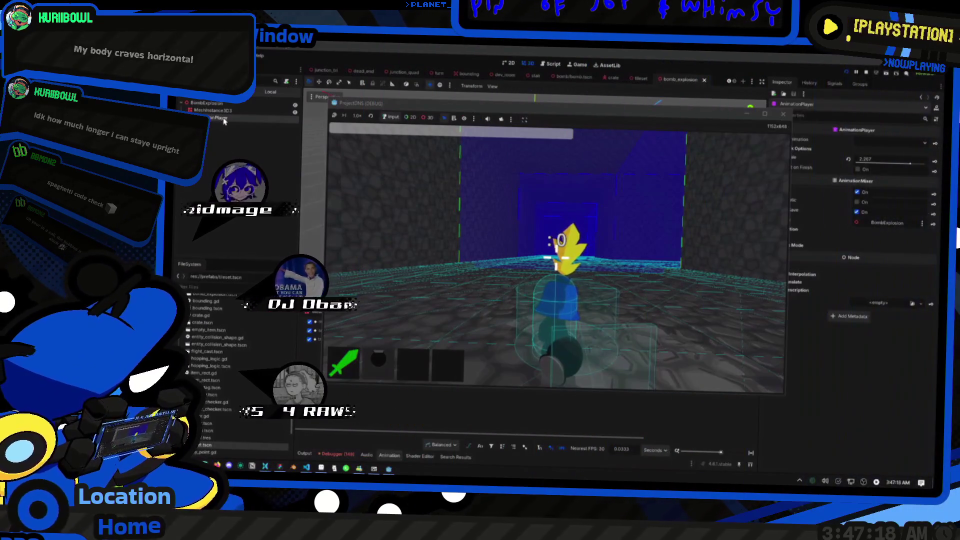
click(242, 105)
click(792, 141)
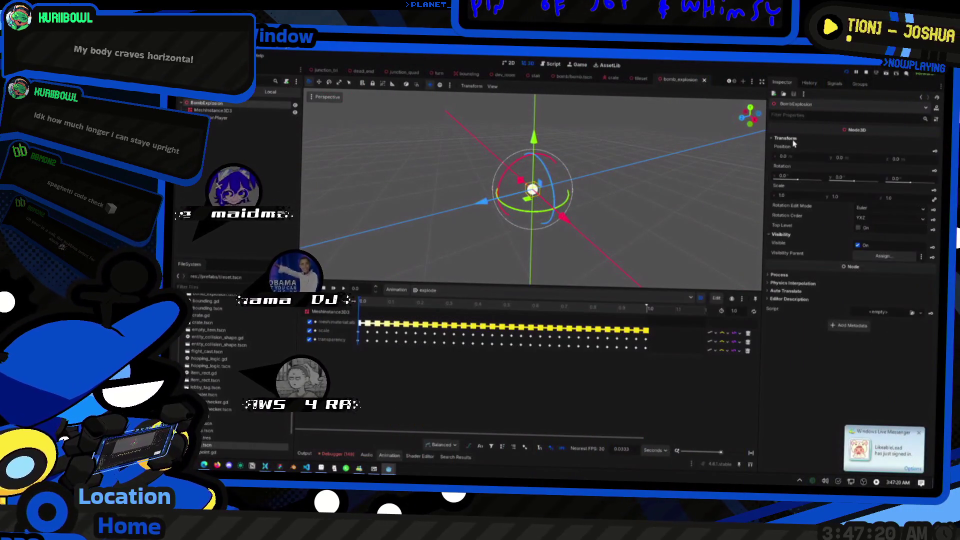
click(215, 110)
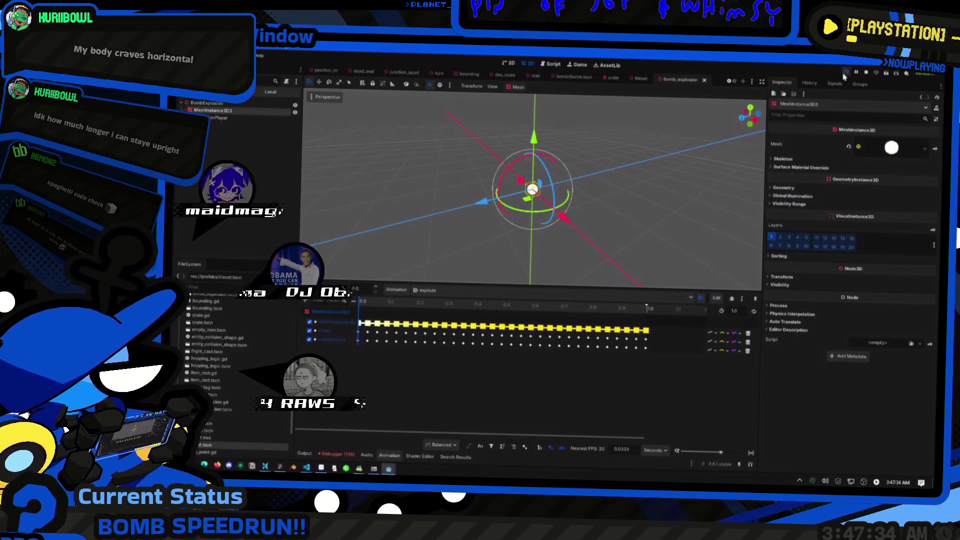
click(845, 74)
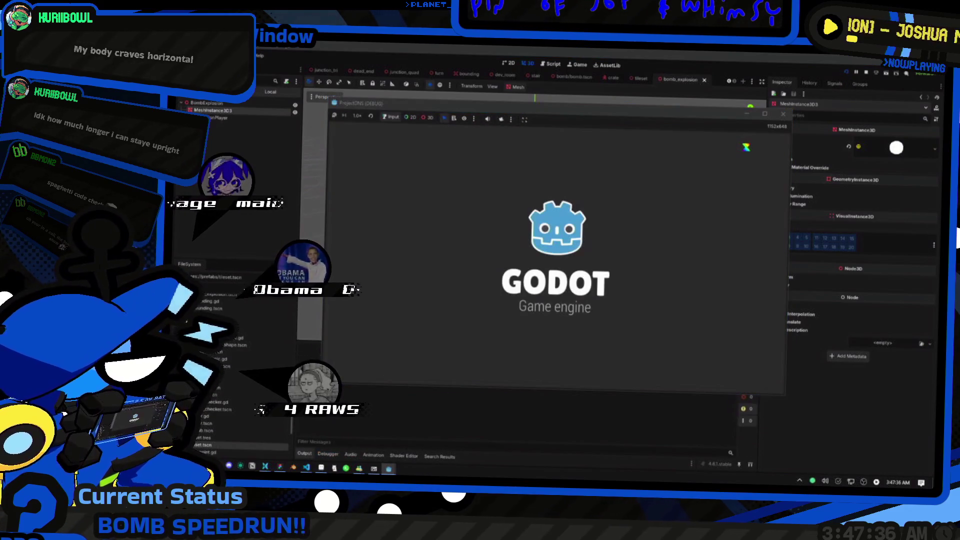
Step: Host a game as the Knight and get a bomb with the 'give bomb' console command
click(430, 164)
click(430, 191)
click(604, 211)
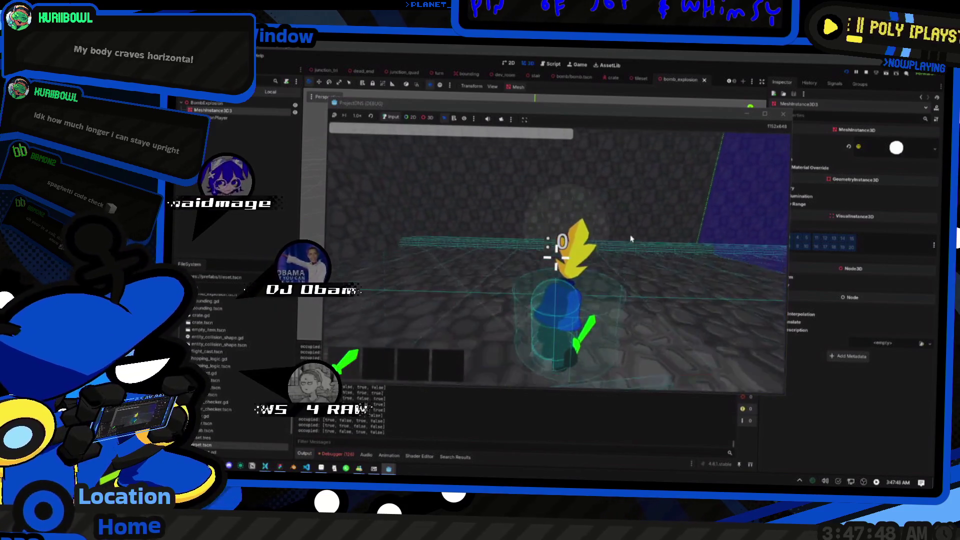
key(grave)
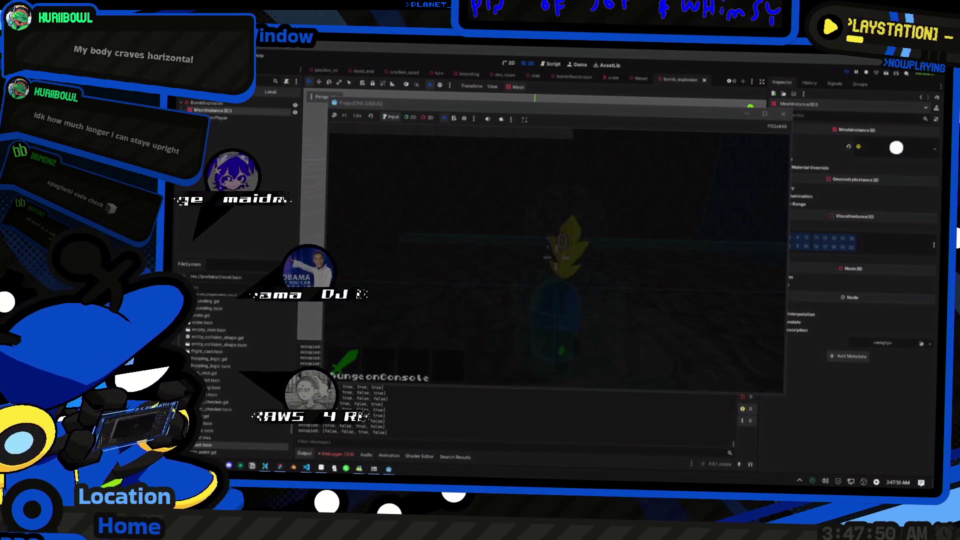
text(give bomb)
key(Return)
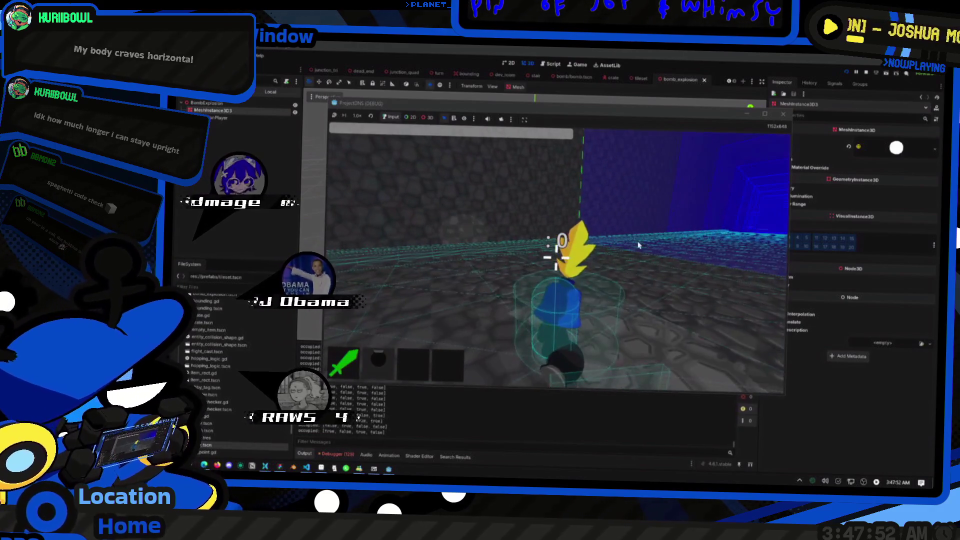
Step: Throw four bombs toward the crosshair and watch them explode
click(556, 257)
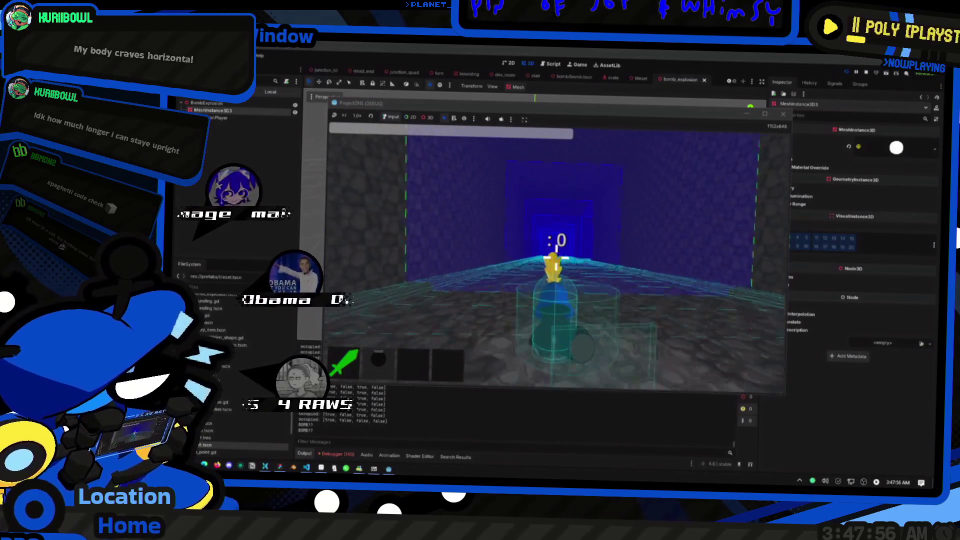
click(557, 258)
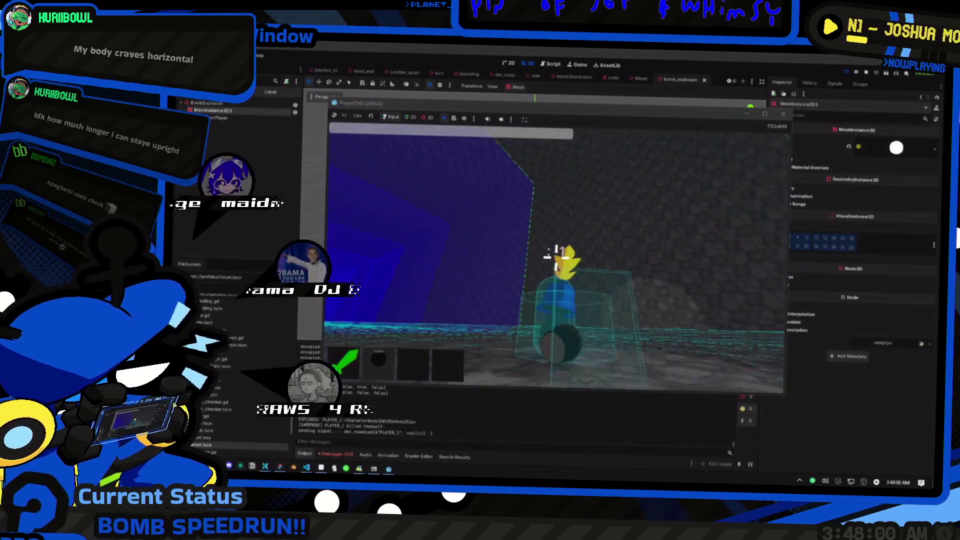
click(556, 257)
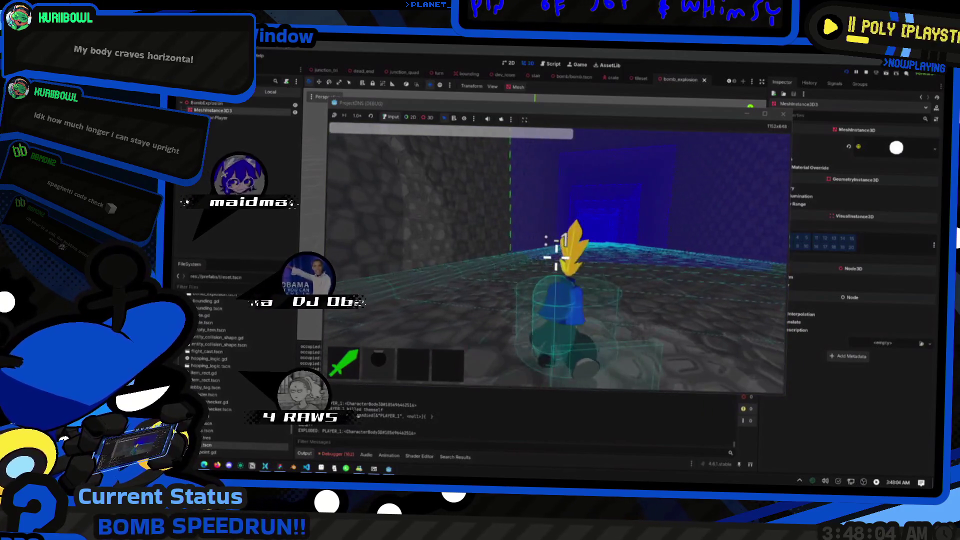
click(557, 257)
text(n slime 10)
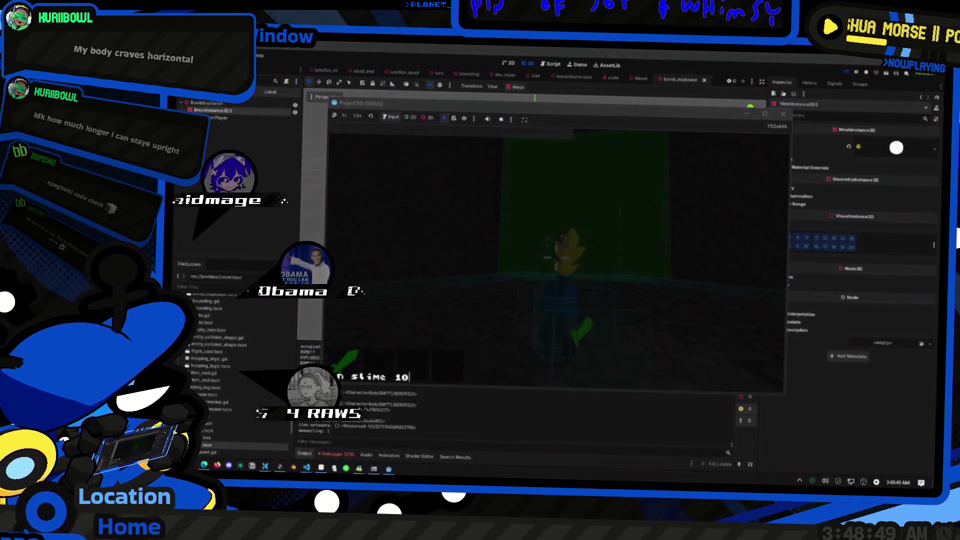
Step: Spawn 10 slimes with 'slime 10', then stop the game with F8
key(Return)
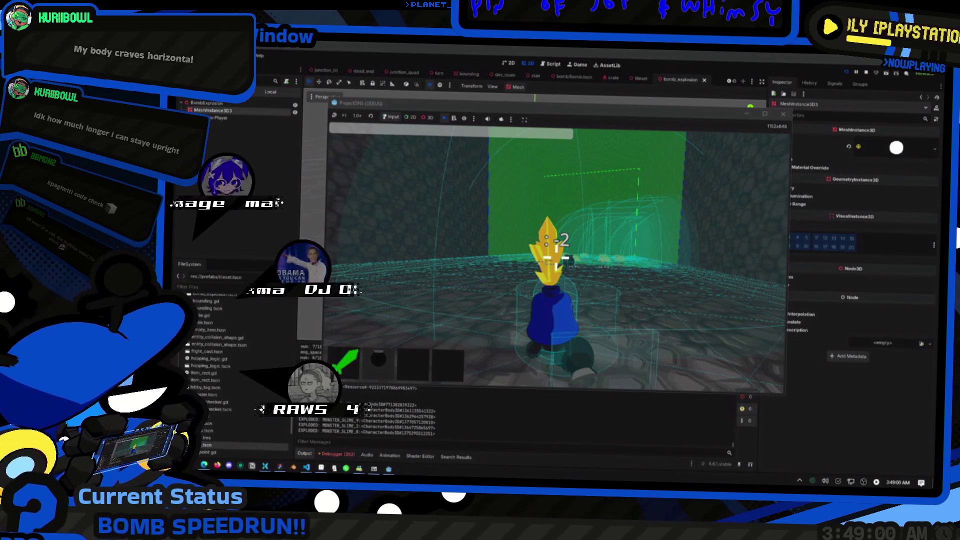
key(F8)
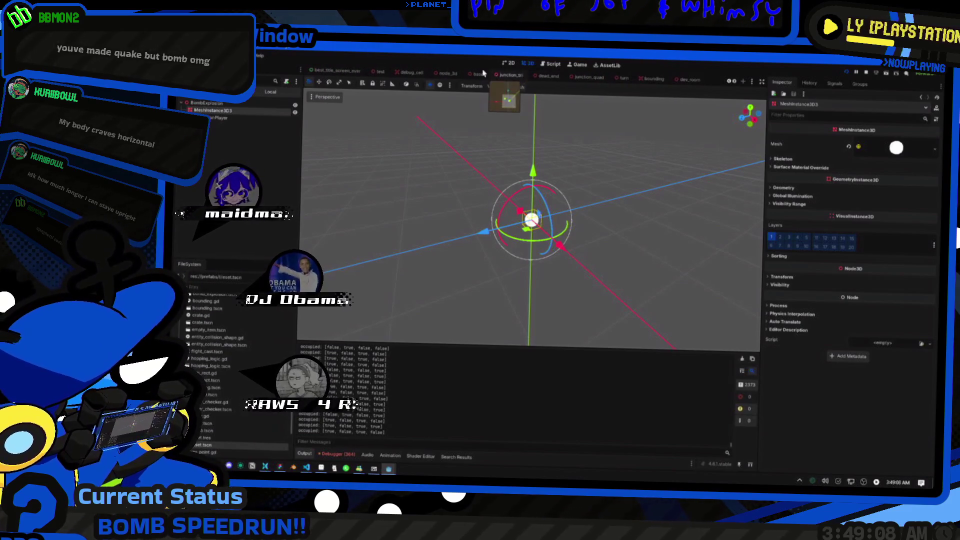
scroll(435, 75, up, 5)
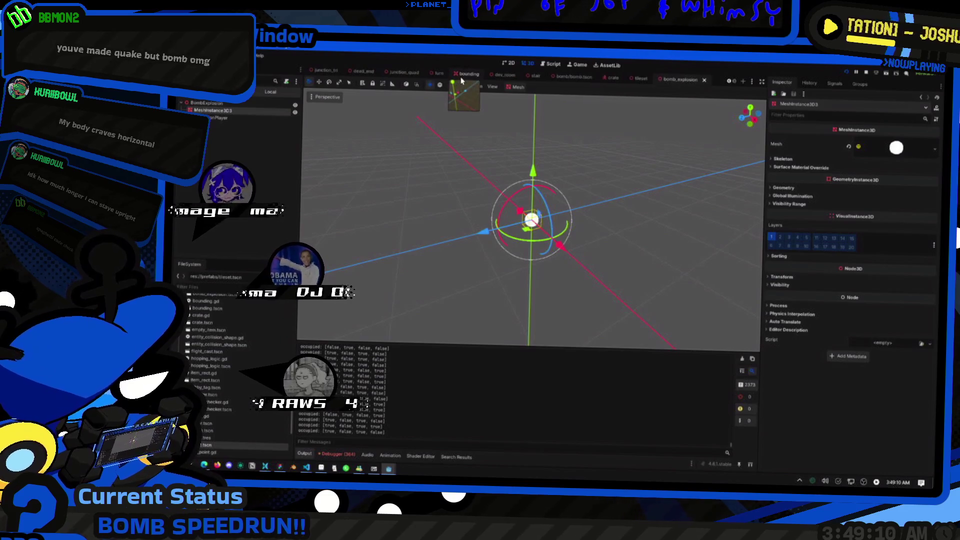
scroll(491, 79, up, 3)
scroll(491, 79, up, 3)
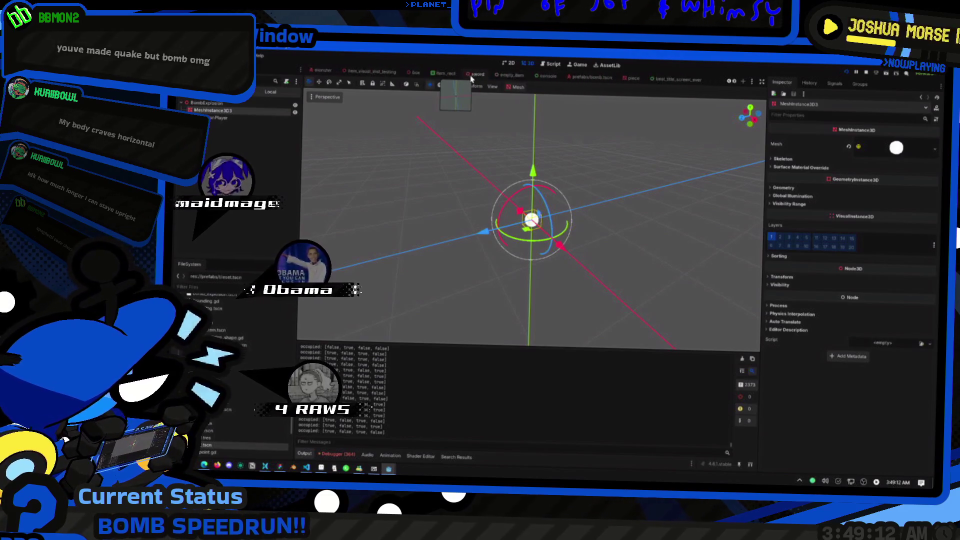
Step: In bomb.tscn, set the ExplosionArea CollisionShape3D sphere radius to 15 and run the project
click(556, 77)
click(215, 133)
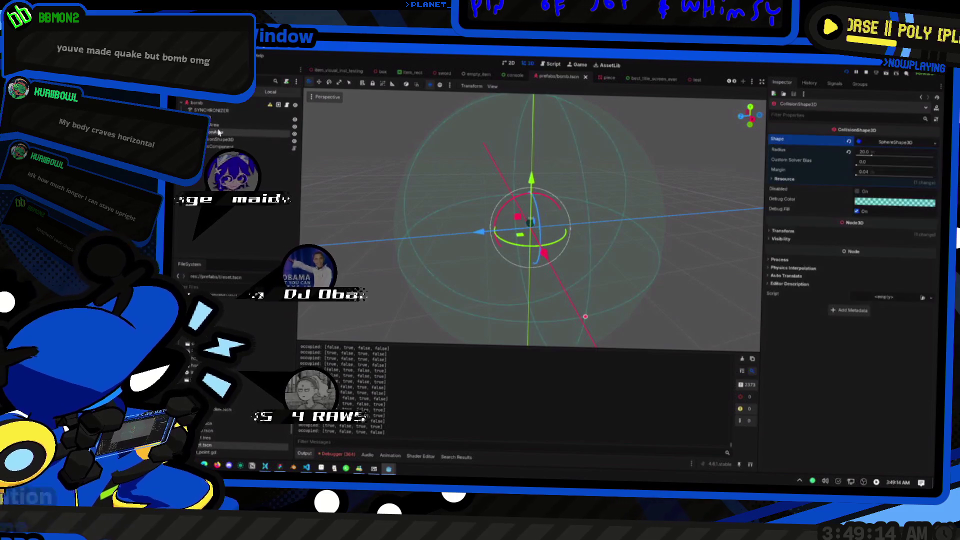
click(219, 140)
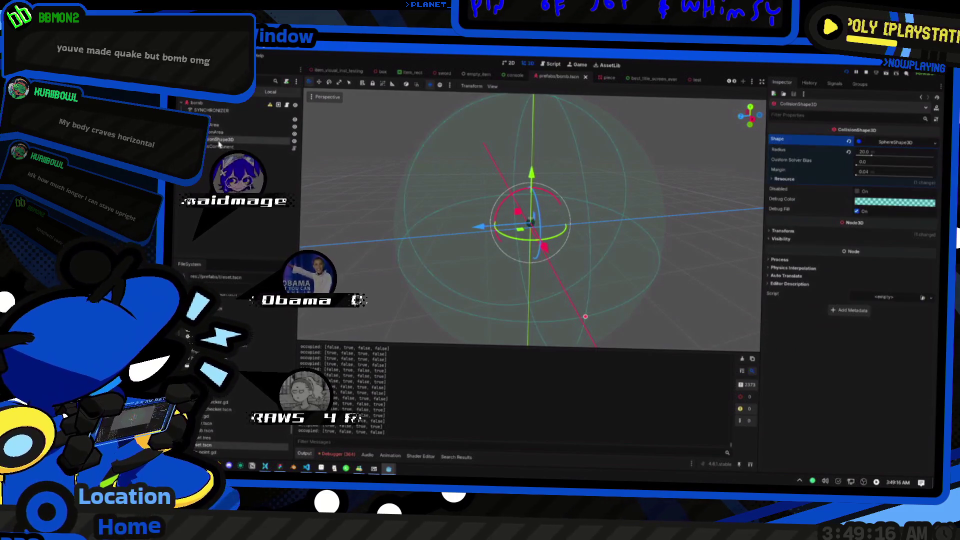
click(869, 152)
text(15)
key(Return)
click(847, 74)
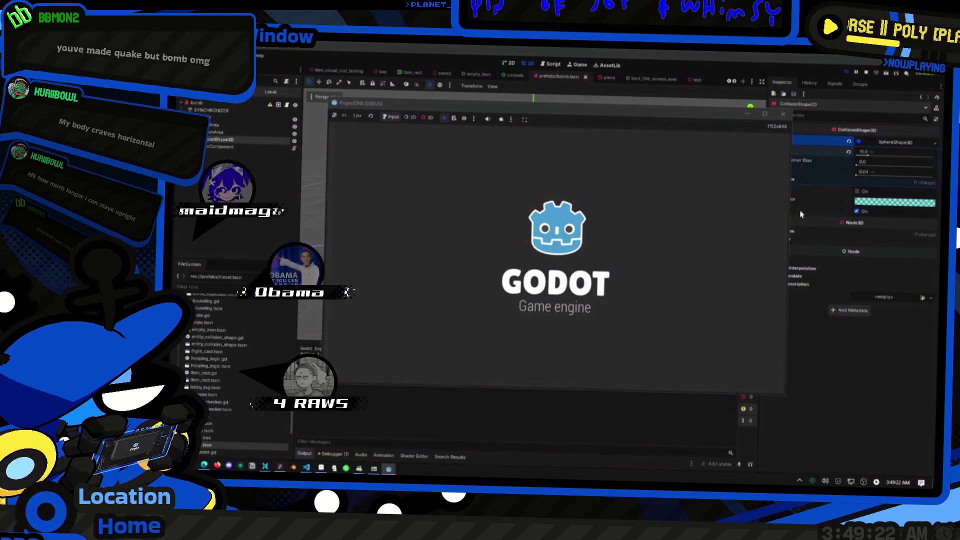
Step: Choose the Knight class and review the explosion script's damage loop, lines 30–37
click(430, 164)
click(431, 190)
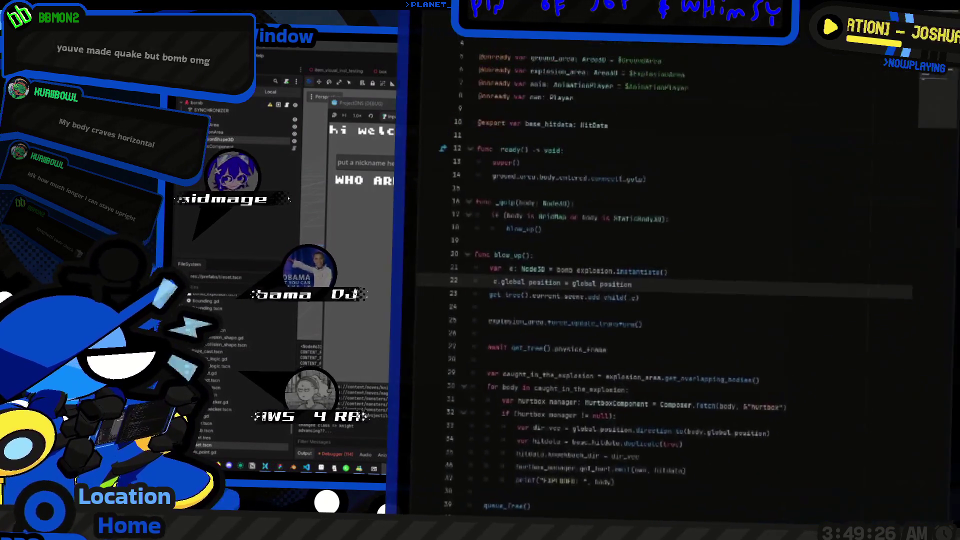
click(541, 268)
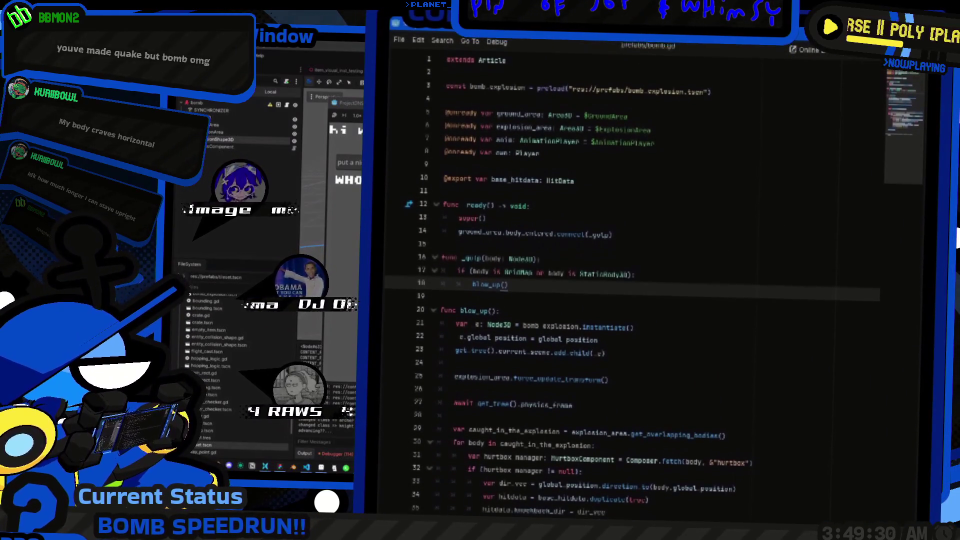
click(634, 284)
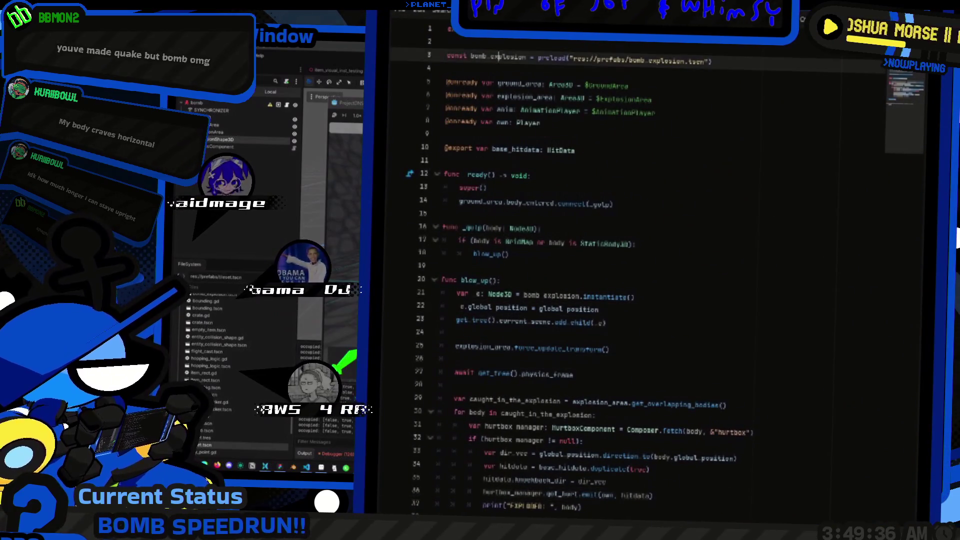
drag(439, 412, 436, 513)
click(454, 358)
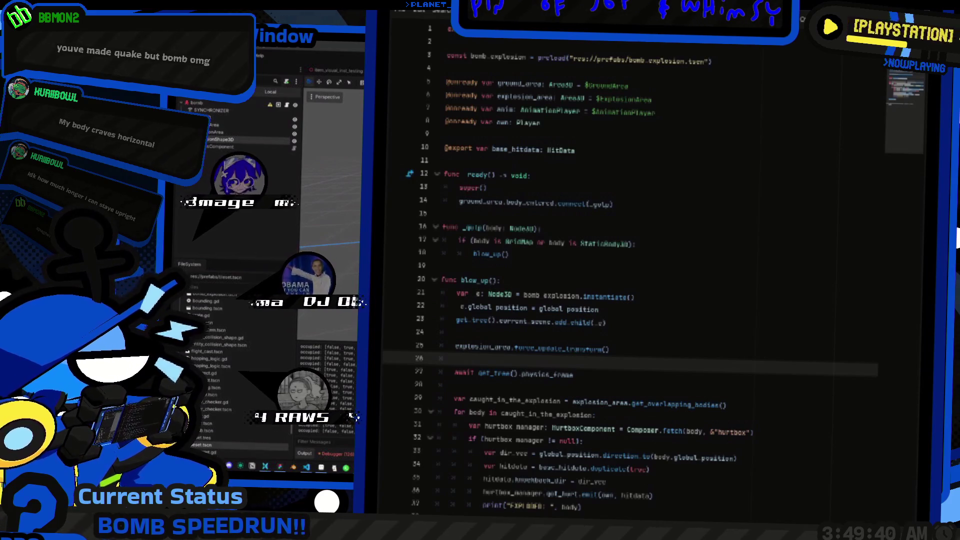
Step: Look over line 7 of bomb.gd, then return to the running game
key(alt+Left)
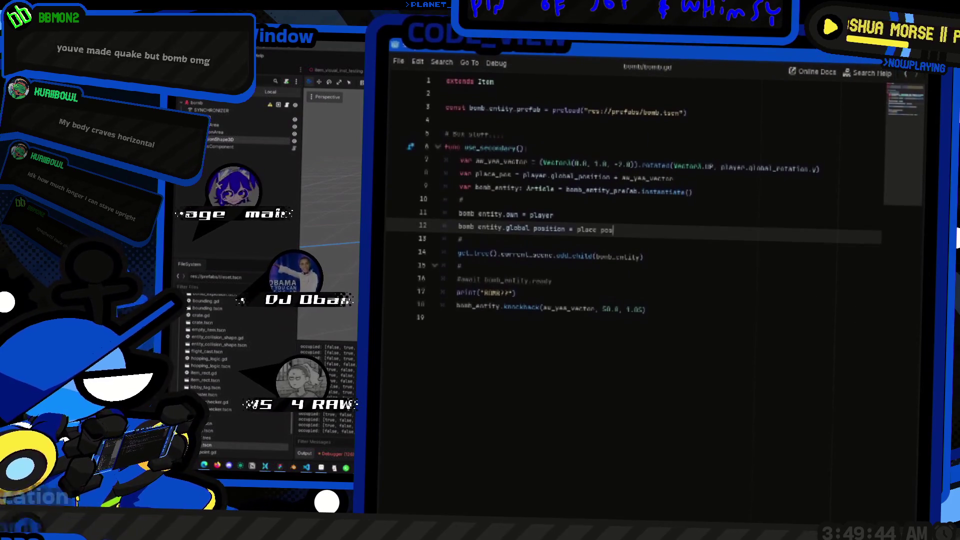
click(674, 167)
key(alt+Tab)
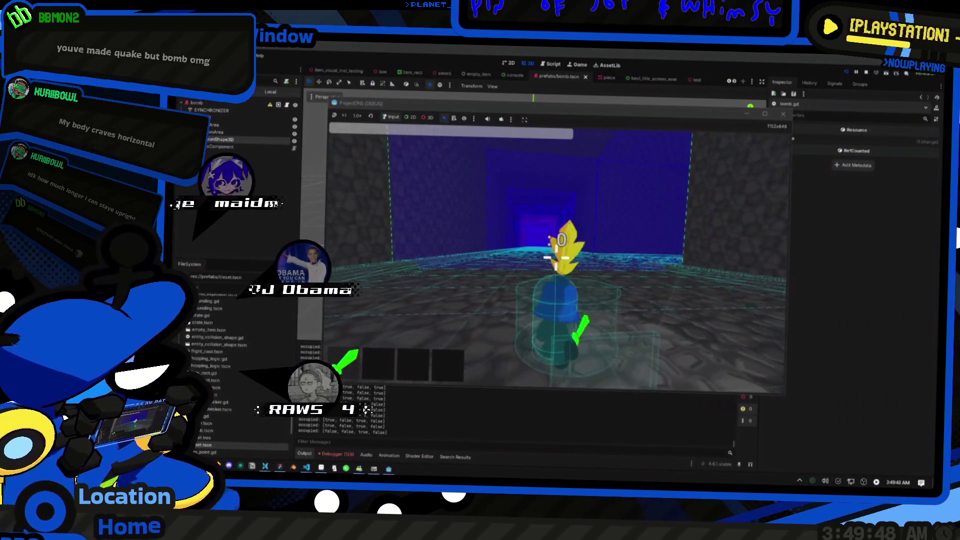
Step: Get a bomb with the 'give bomb' console command and step back from the wall
text(bomb)
key(Return)
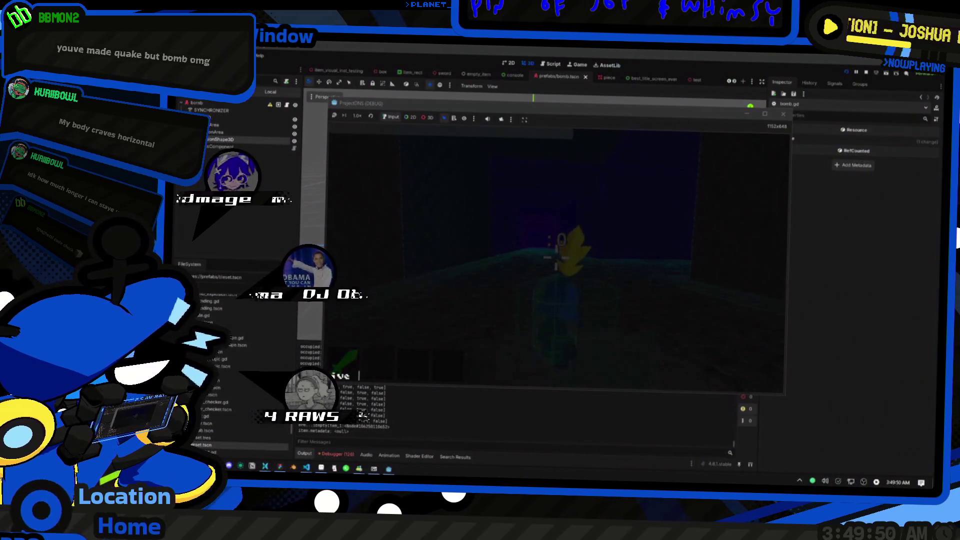
key(Return)
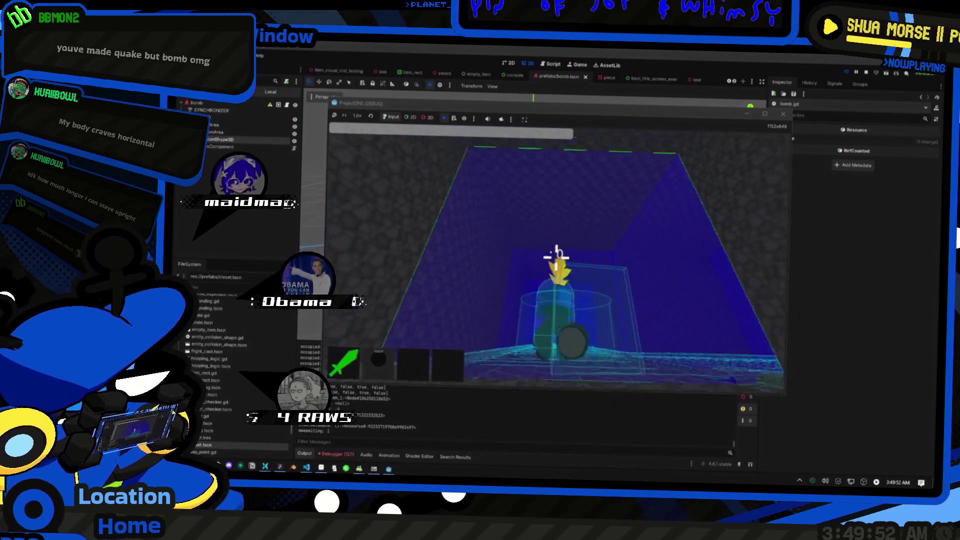
key(s)
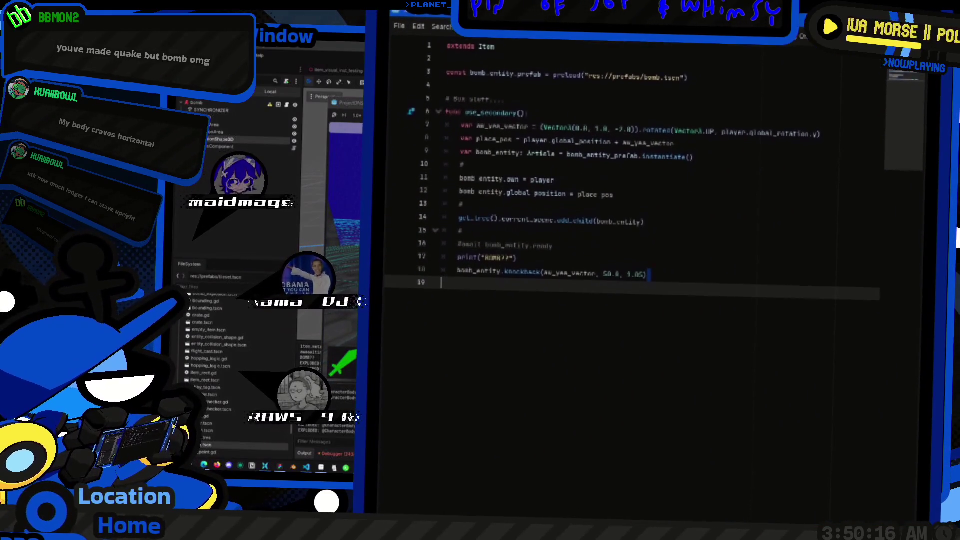
Step: Add half the player's real velocity to aw_yaw_vector on bomb.gd line 18, then test in-game
click(575, 256)
text(+ playe)
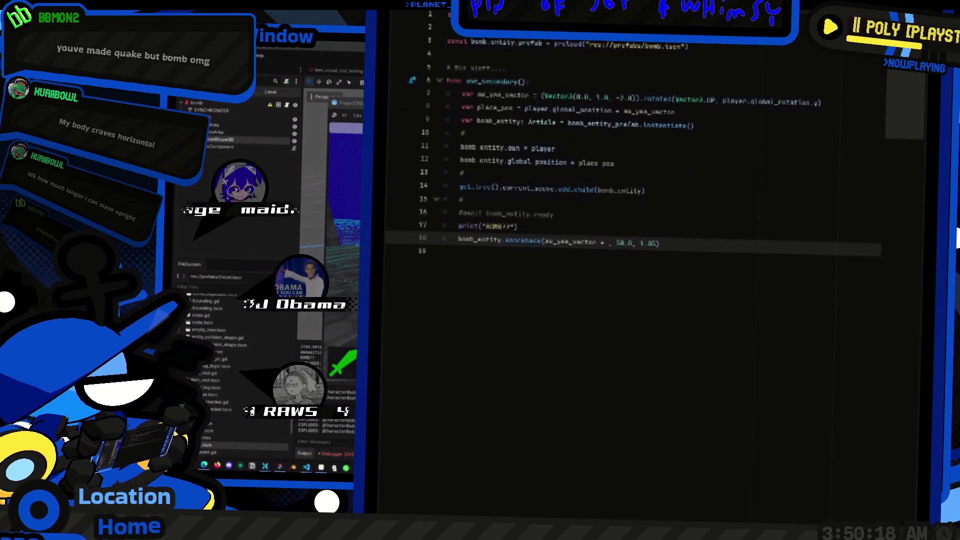
text(r.get_real_velocity() / 2.0))
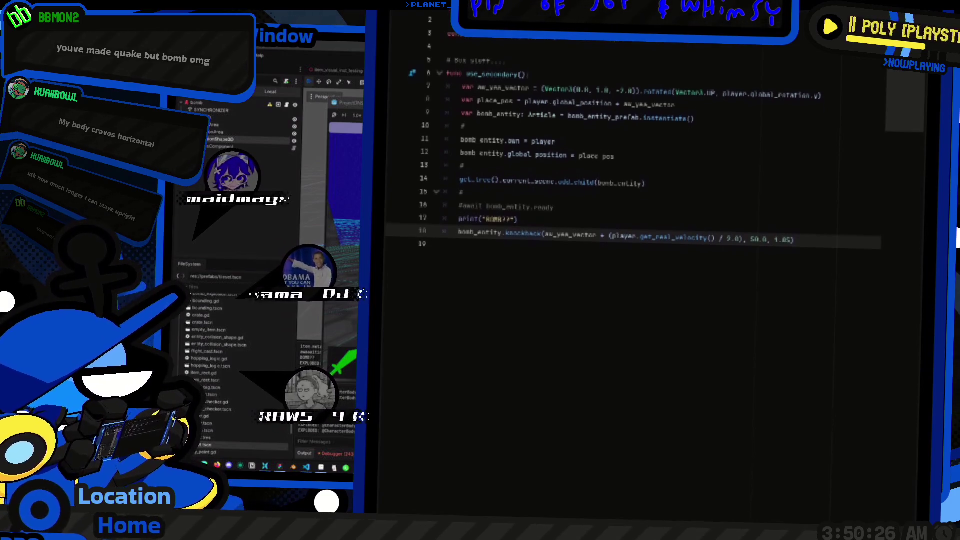
key(alt+Tab)
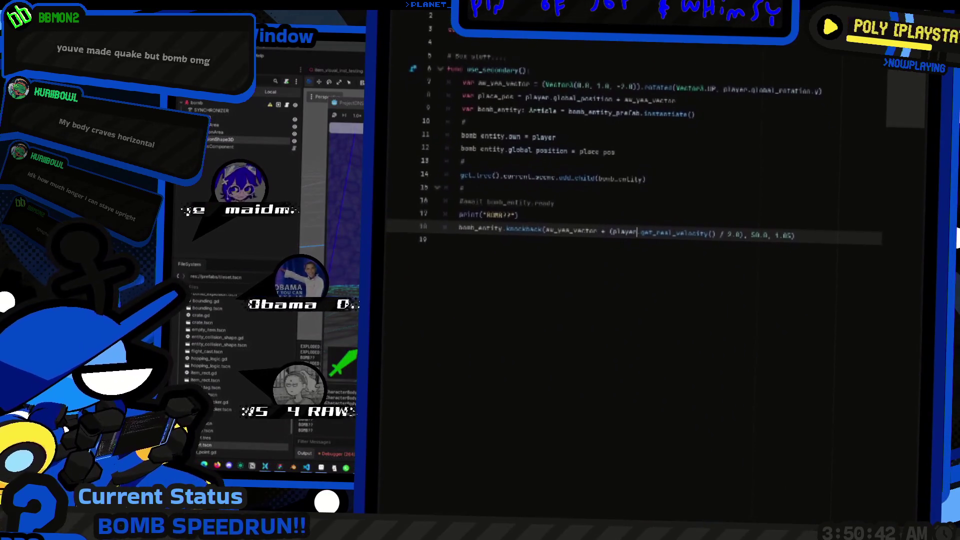
Step: Replace '(player.get_real_velocity() / 2.0)' on line 18 with 'player.get_real_velocity()'
click(609, 229)
drag(637, 229, 730, 232)
key(ctrl+c)
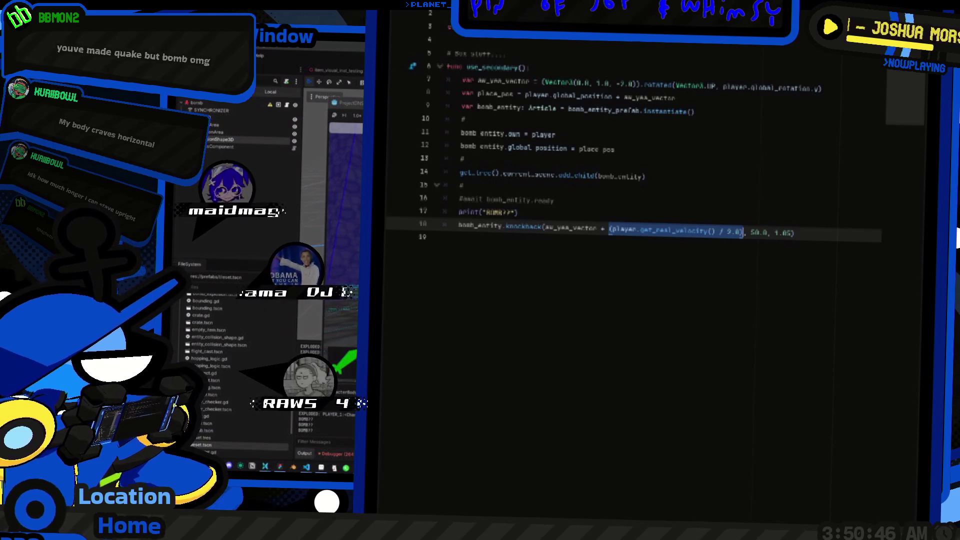
key(BackSpace)
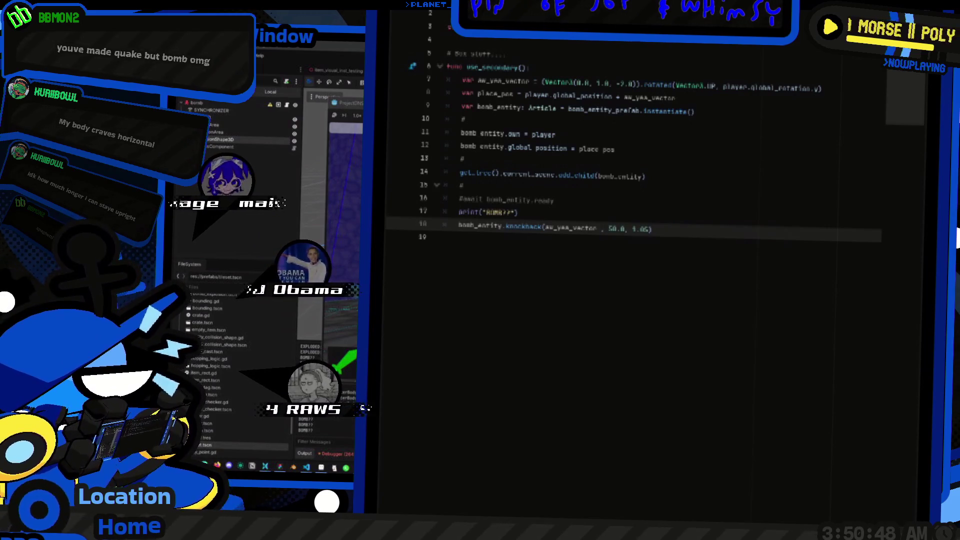
text(+)
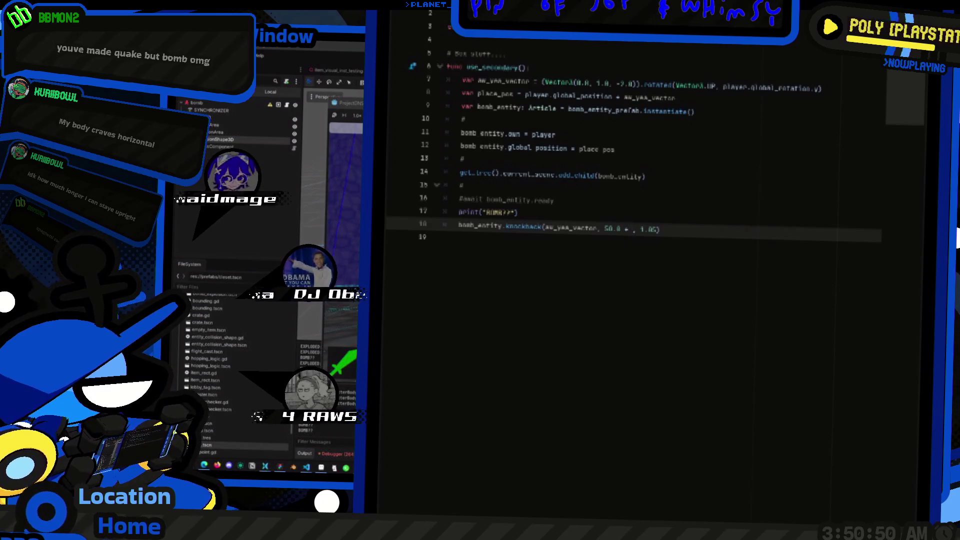
key(ctrl+z)
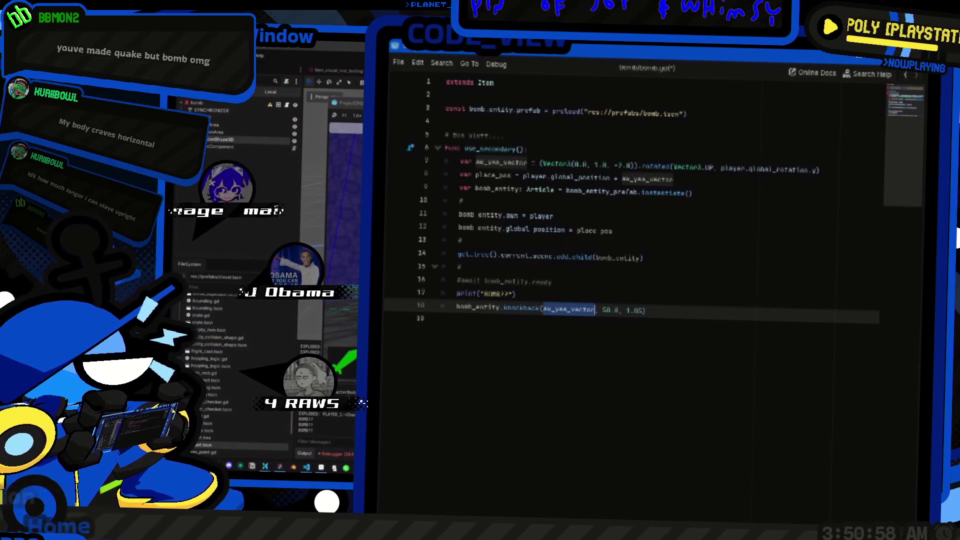
text(aw_yea_vector + (player.get_real_velocity() / 2.0))
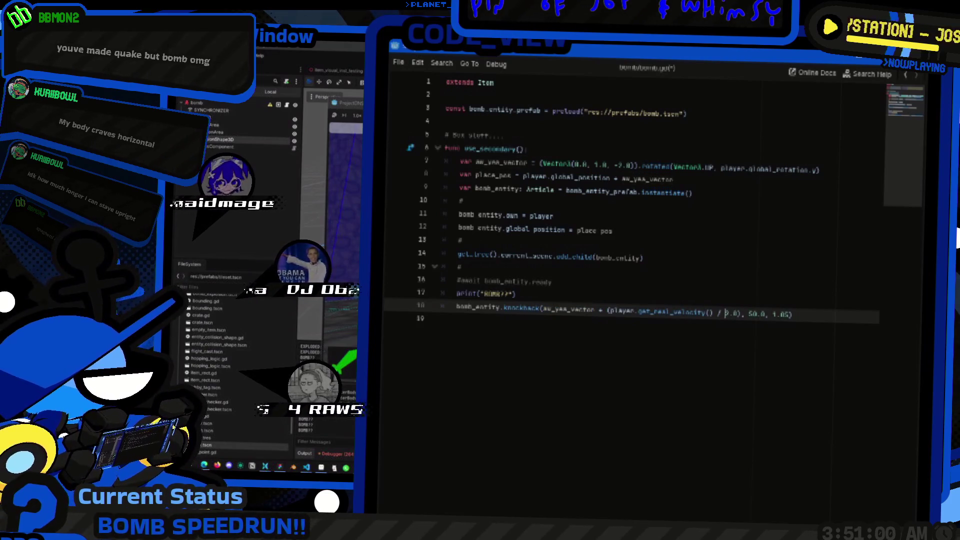
key(ctrl+shift+Left)
text(player.get_real_velocity())
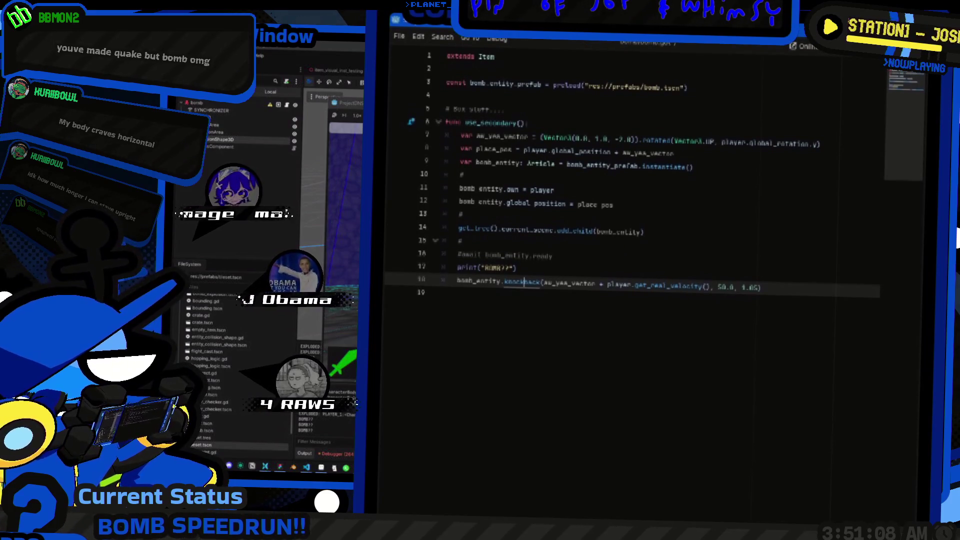
Step: Check another script for reference, then append 100 to the 50.0 knockback strength
ctrl+click(523, 282)
scroll(650, 270, down, 10)
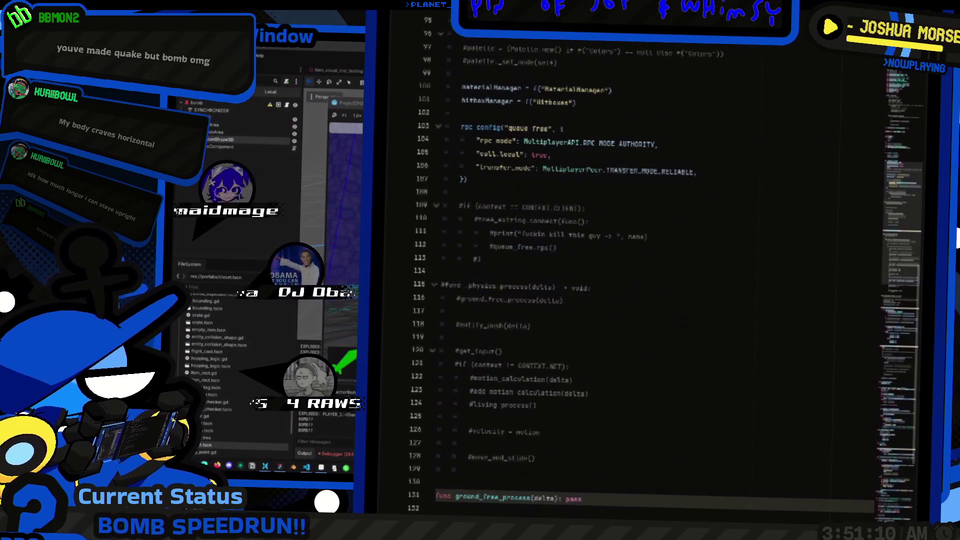
key(alt+Left)
scroll(718, 258, up, 1)
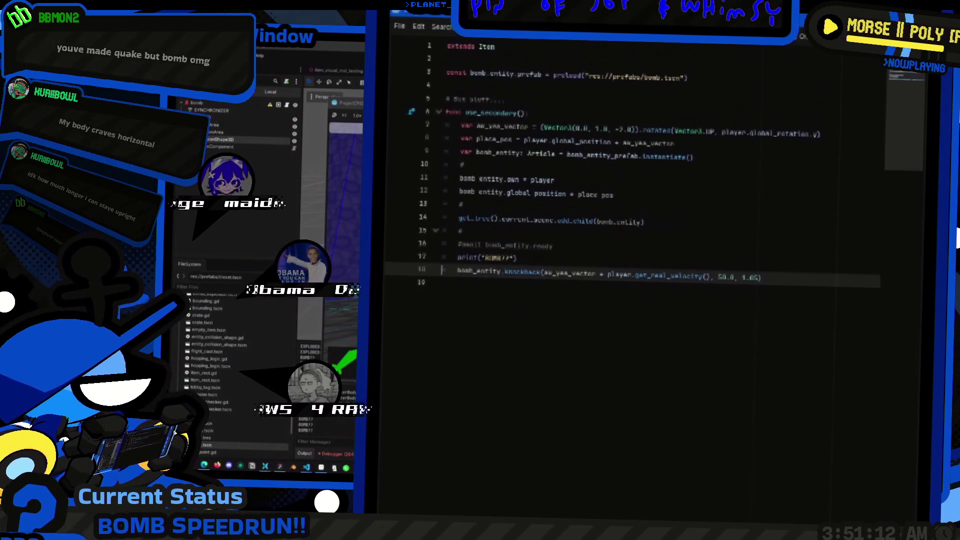
click(719, 257)
double_click(726, 257)
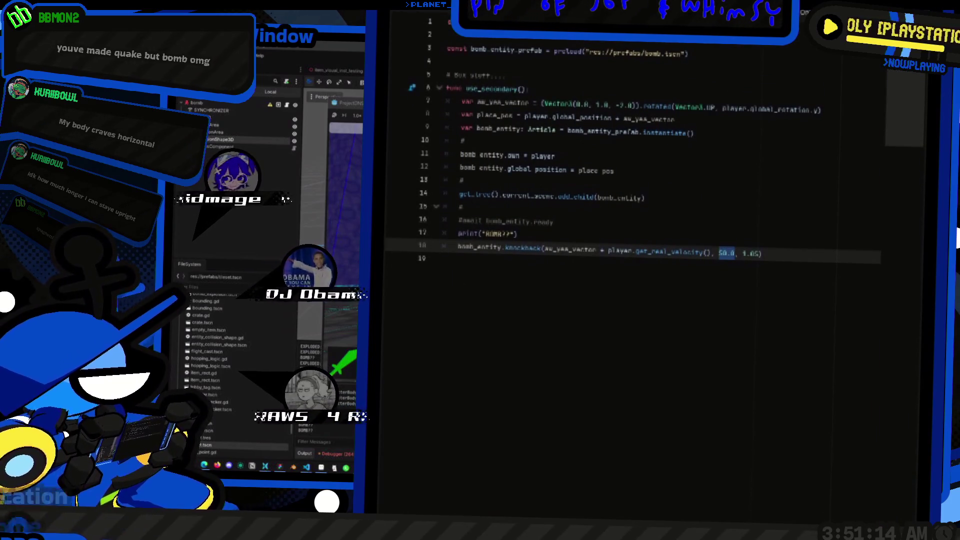
key(Right)
text(100)
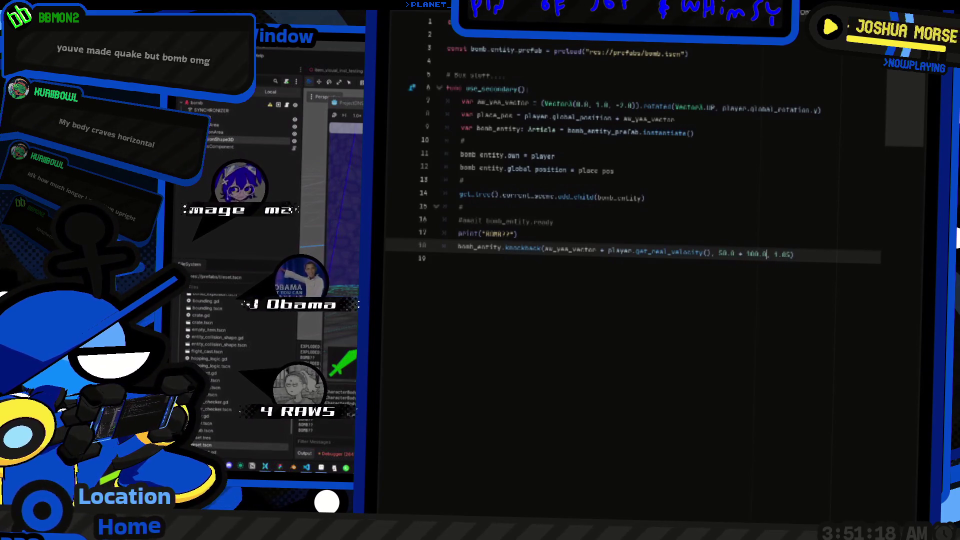
Step: Replace the 100 addend with player.get_real_velocity().length()
double_click(757, 253)
key(BackSpace)
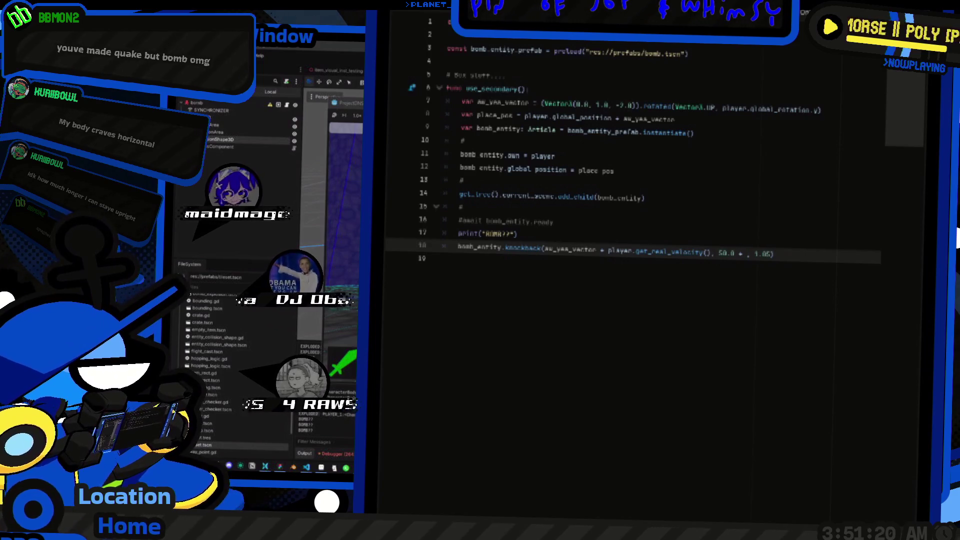
mouse_move(713, 254)
mouse_down()
mouse_move(608, 253)
mouse_move(726, 254)
mouse_up()
key(ctrl+v)
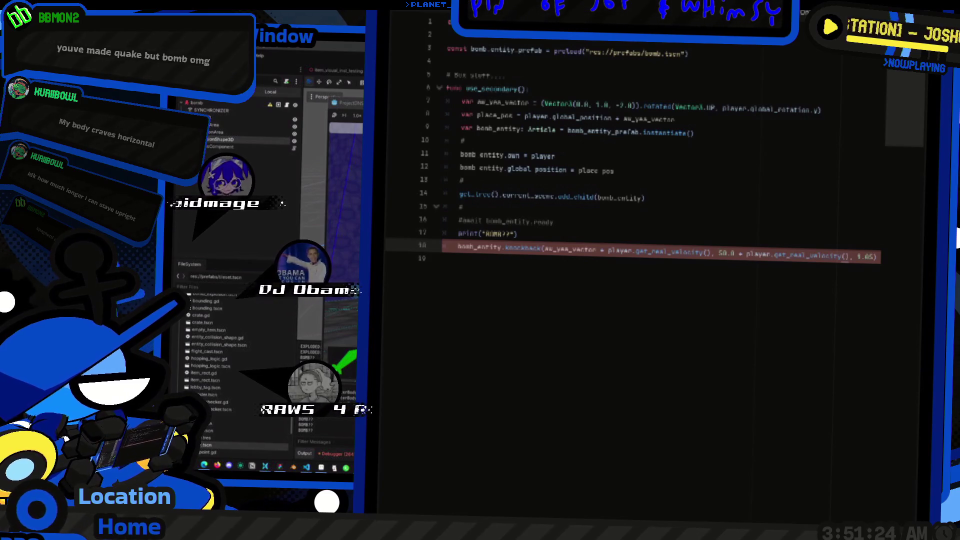
text(len)
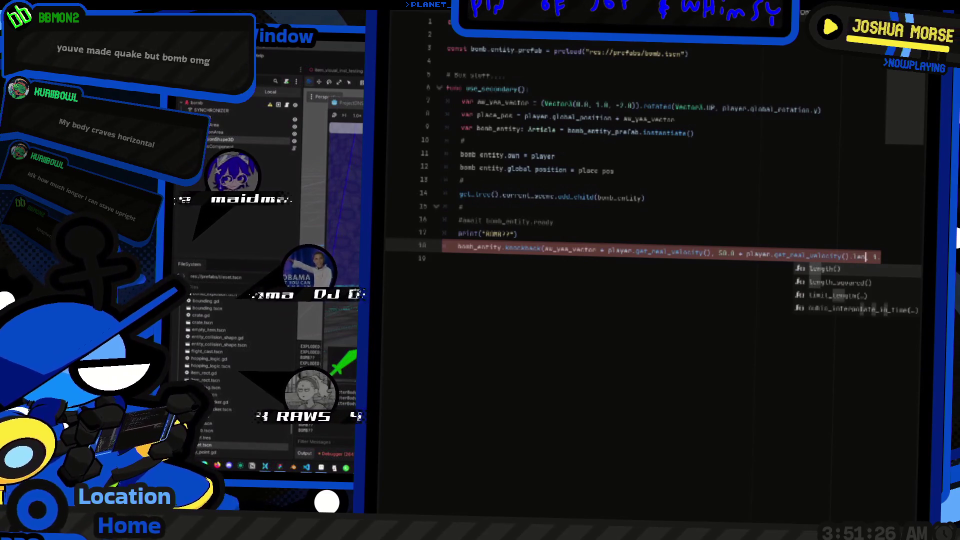
key(Return)
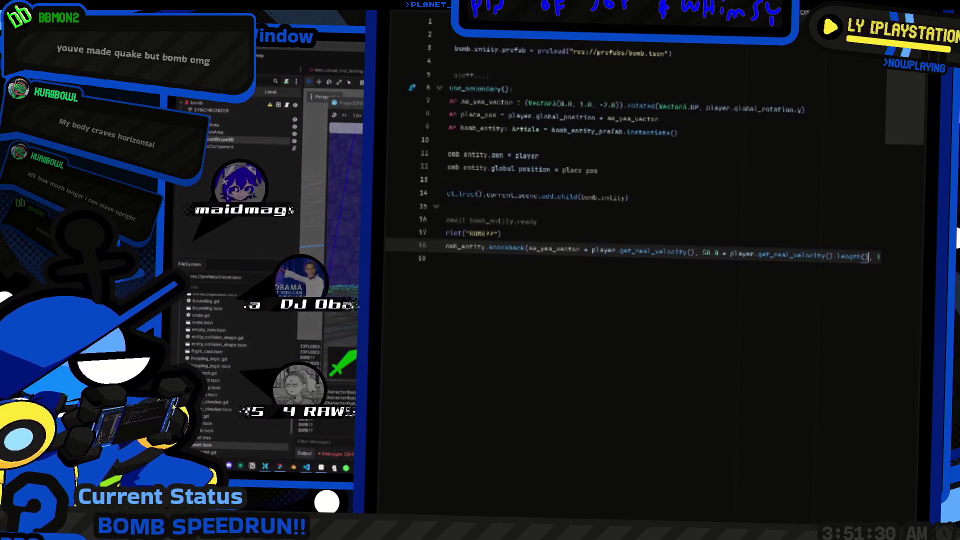
Step: Cut 'aw_yaw_vector + player.get_real_velocity()' out of the knockback call
double_click(554, 231)
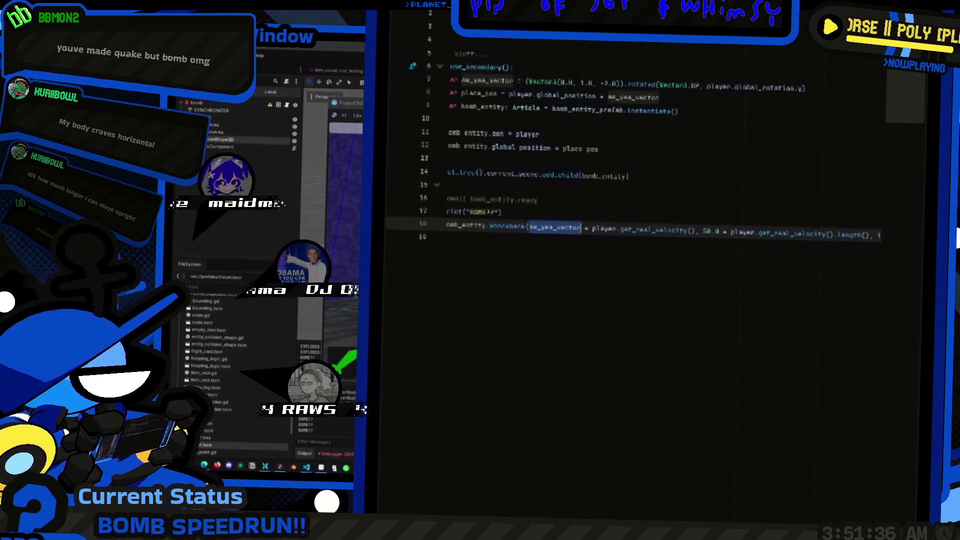
key(ctrl+shift+Right)
key(ctrl+shift+Right)
key(ctrl+shift+Right)
key(ctrl+c)
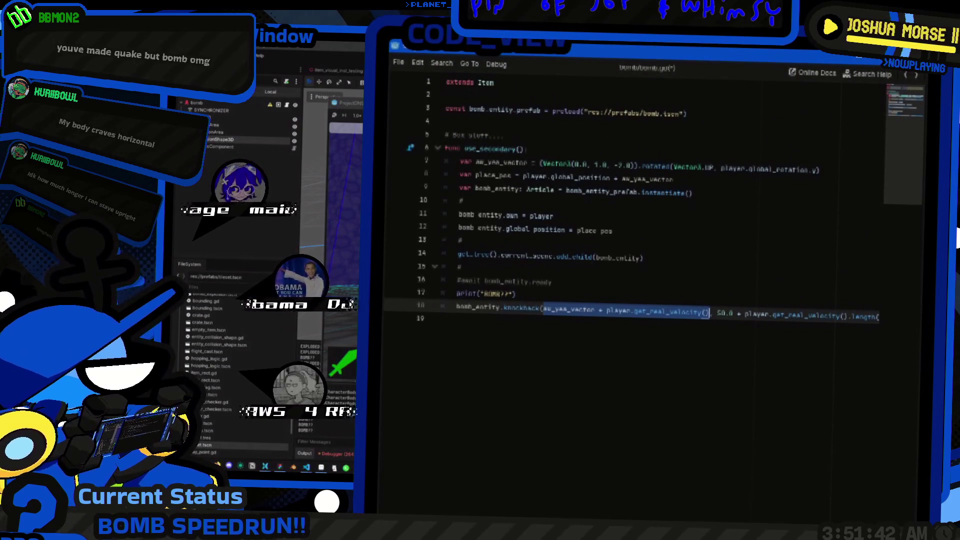
key(BackSpace)
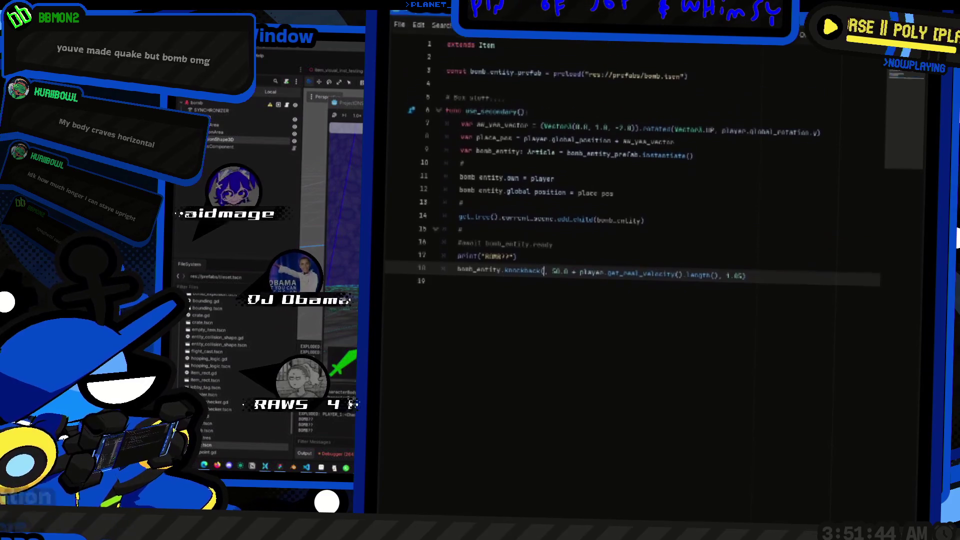
Step: Paste the yaw-plus-velocity expression on a new line above knockback, declare it as a variable, and pass norm_vec to knockback
key(ctrl+shift+Return)
key(ctrl+v)
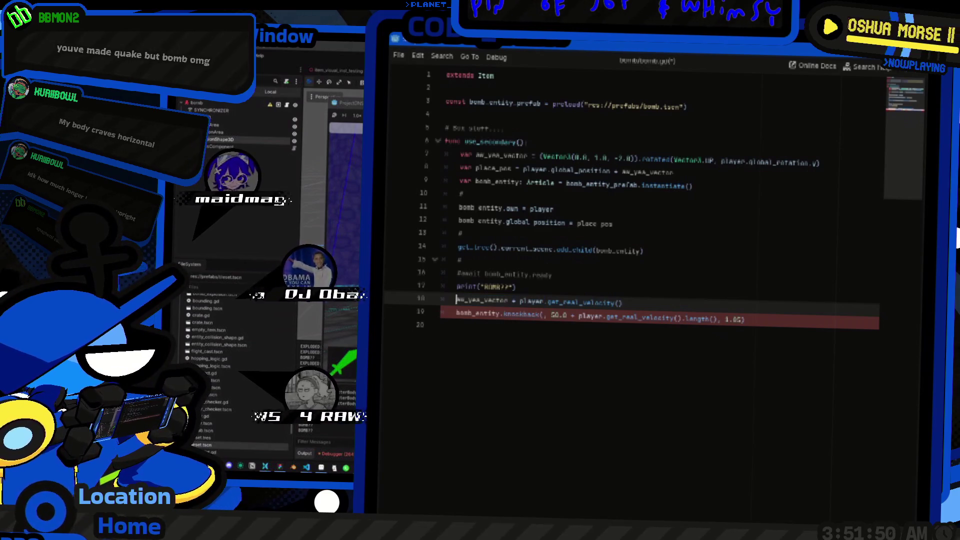
key(shift+Right)
key(shift+Right)
key(shift+Right)
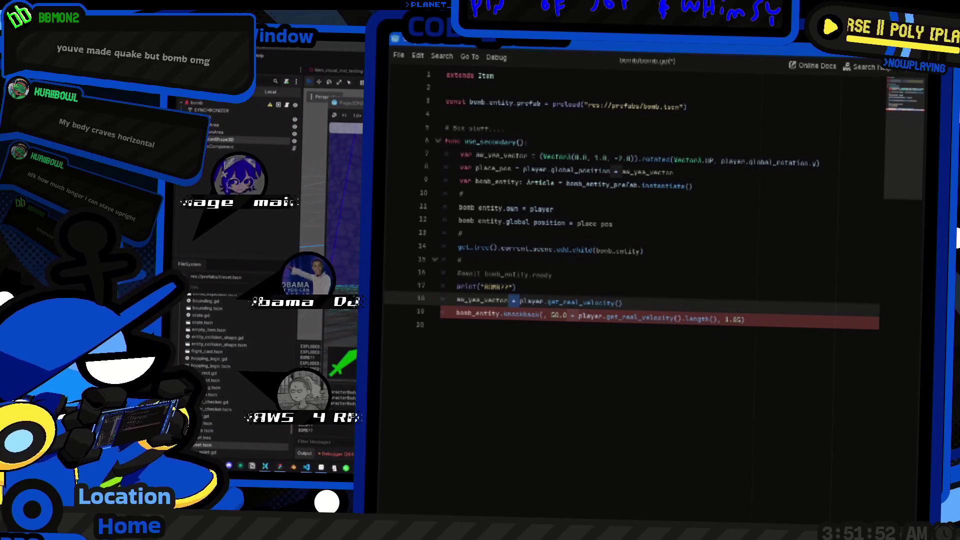
key(Home)
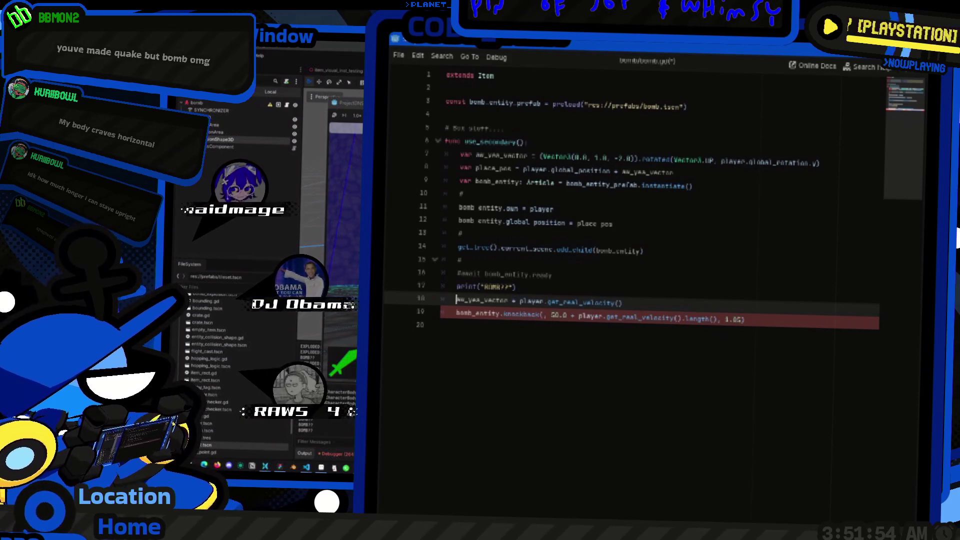
key(ctrl+Right)
text(.normalized())
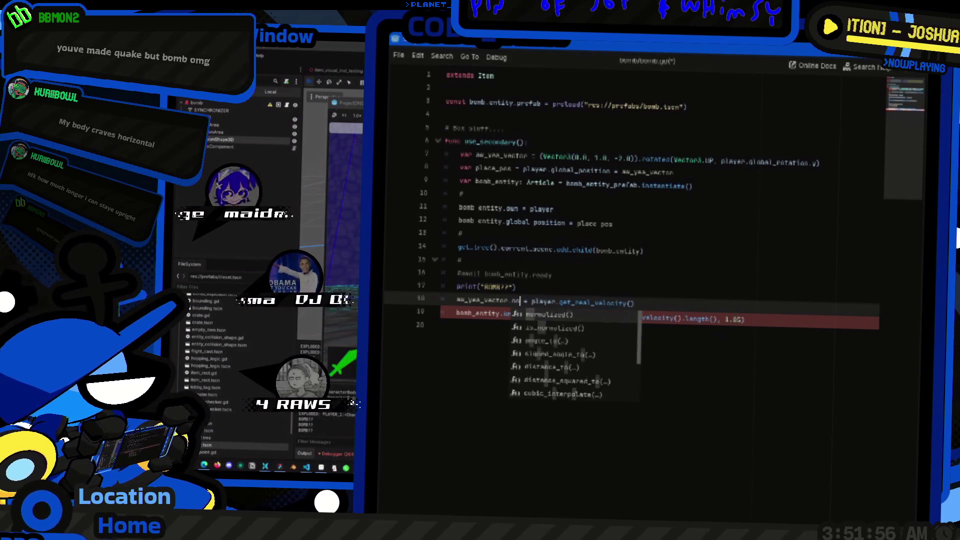
text(.normalized())
key(shift+Home)
text(().)
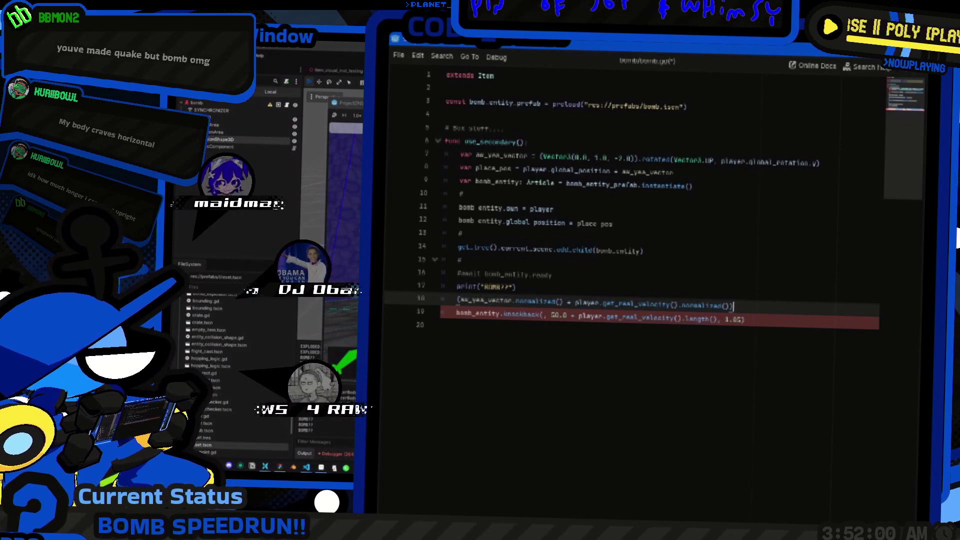
text(normalized())
key(Home)
text(var )
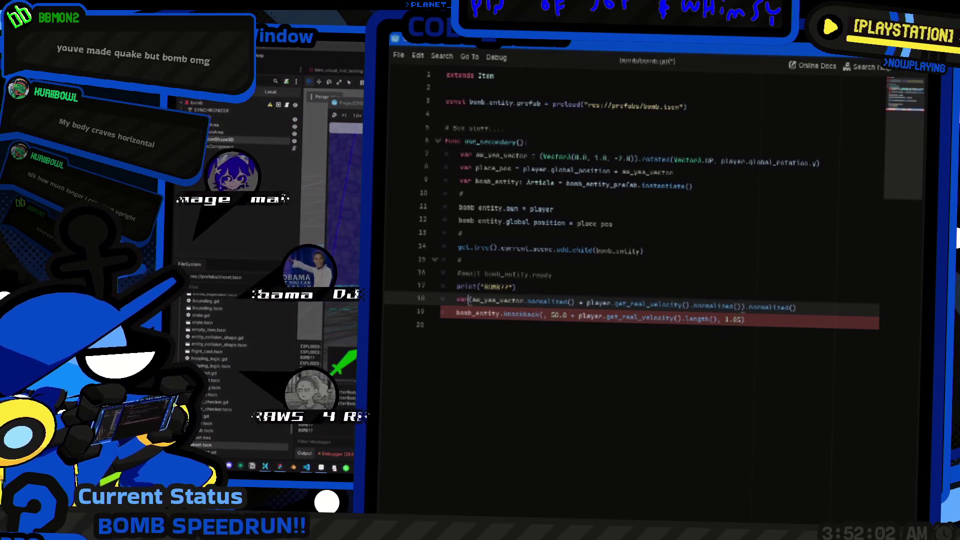
text(vec = )
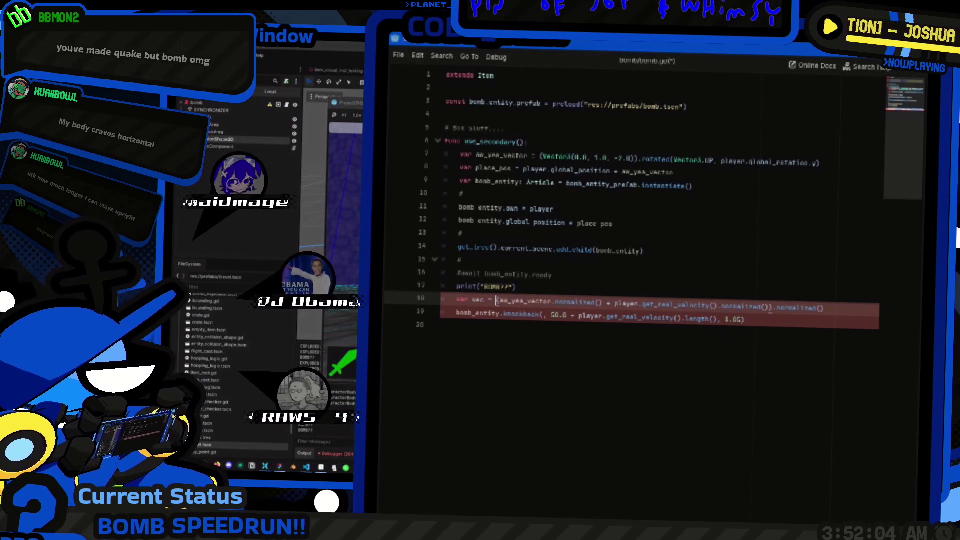
text(bomb_)
click(503, 314)
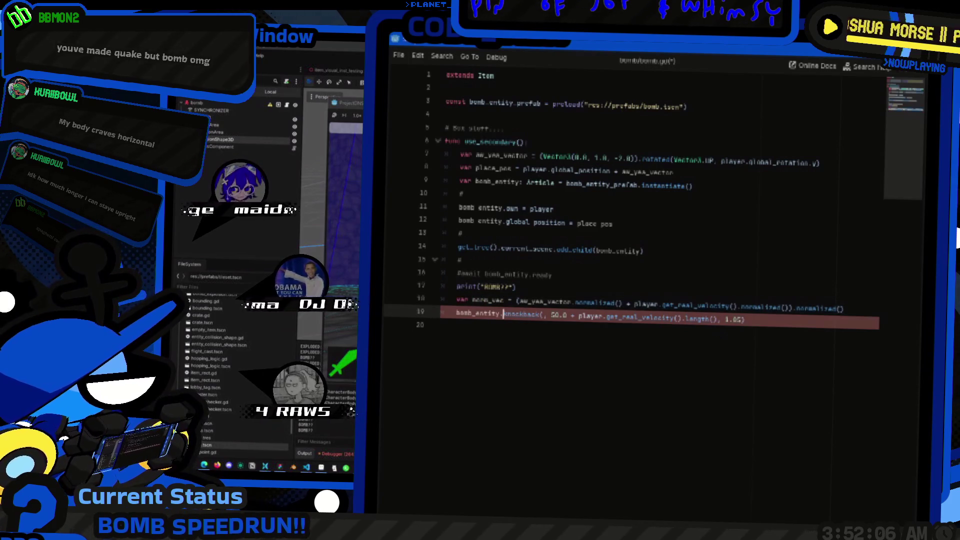
text(norm_vec)
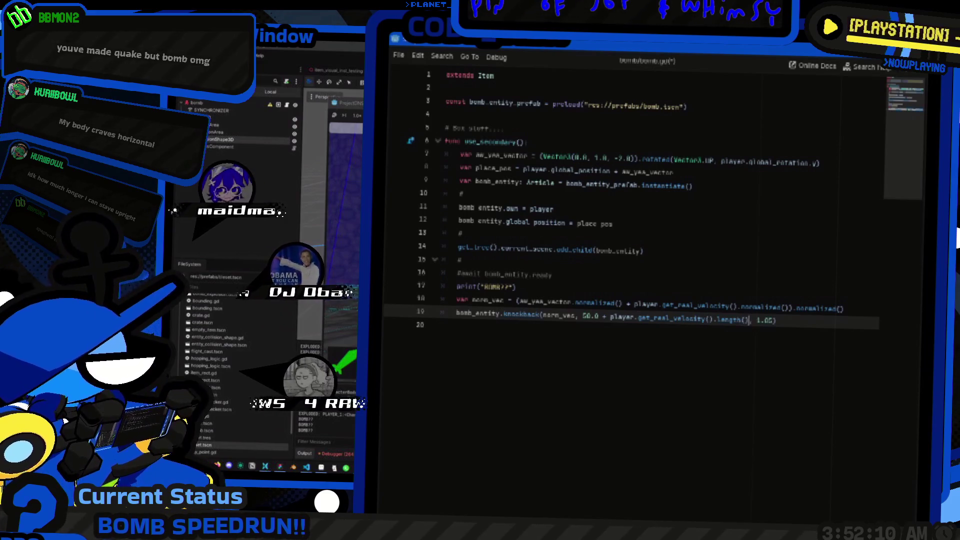
Step: Strip the normalized() calls from line 18 and rename its variable to full_vec
key(ctrl+shift+Left)
key(ctrl+shift+Left)
key(ctrl+shift+Left)
key(ctrl+shift+Left)
key(ctrl+shift+Left)
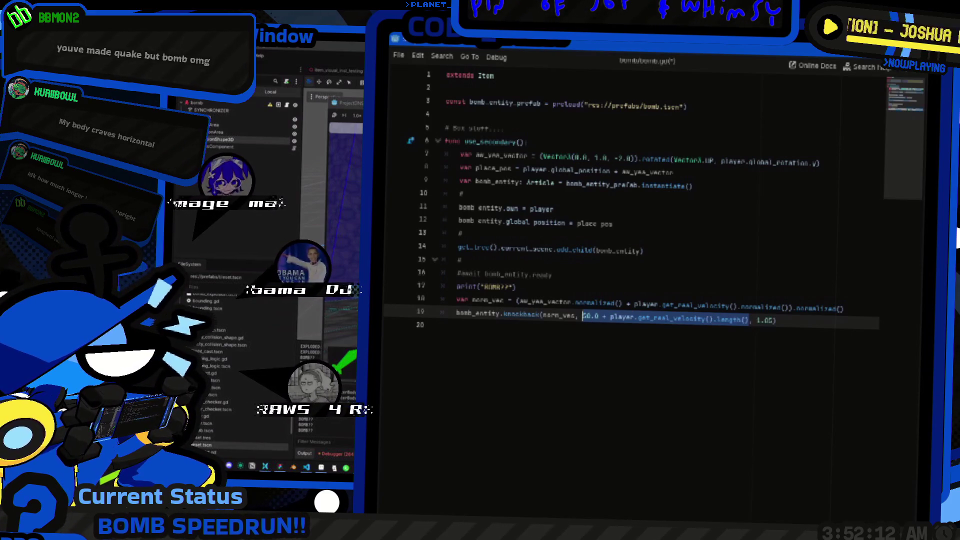
click(576, 302)
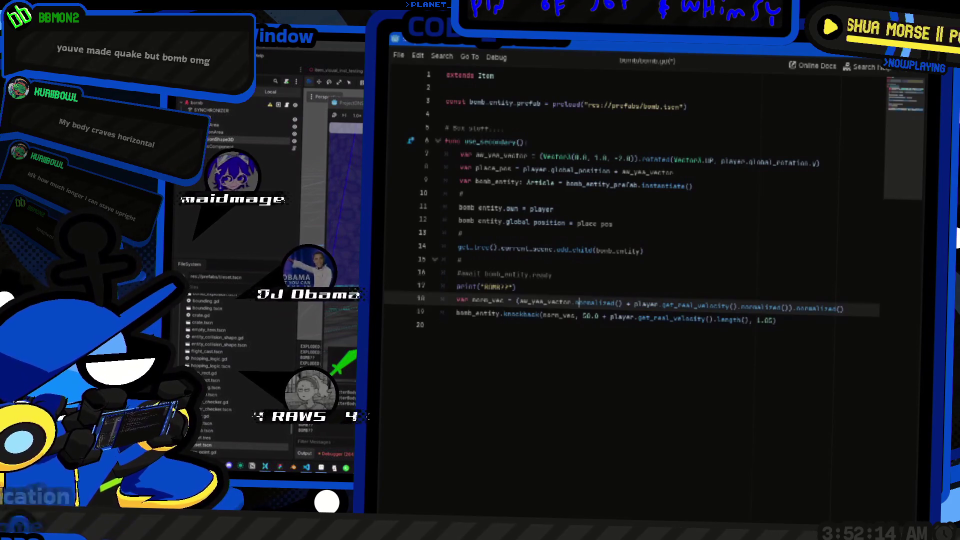
click(572, 302)
key(ctrl+shift+Right)
key(ctrl+shift+Right)
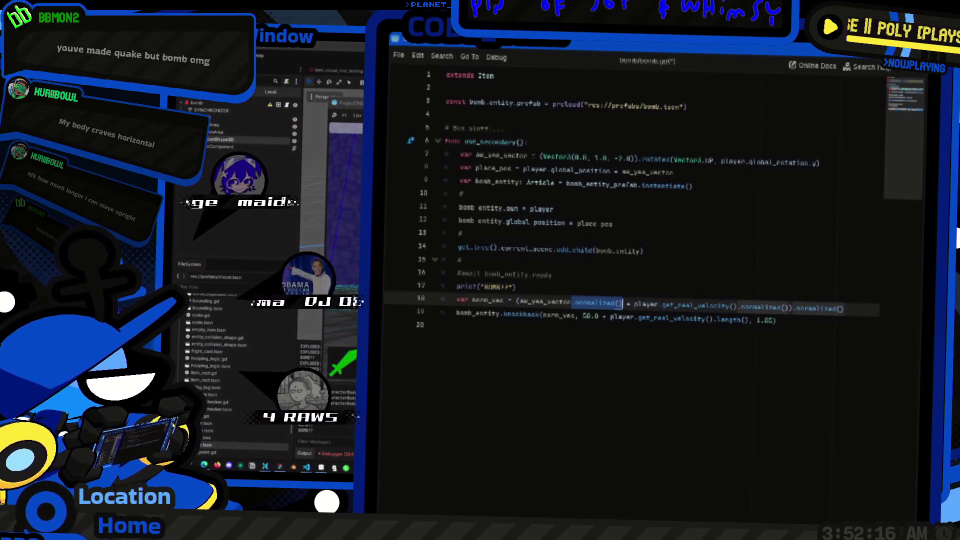
key(BackSpace)
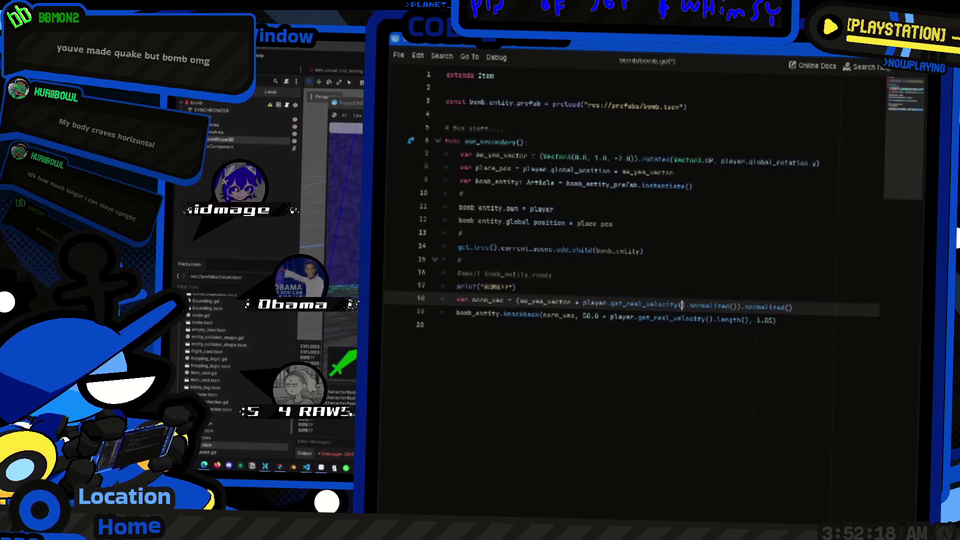
key(Right)
key(Right)
key(ctrl+shift+Right)
key(ctrl+shift+Right)
key(BackSpace)
key(BackSpace)
key(ctrl+Right)
key(ctrl+Right)
key(ctrl+shift+Left)
key(BackSpace)
text(full_vec)
Step: Add .normalized() * 50.0 to the yaw vector on line 7, halve the velocity term with / 2.0, and run
click(575, 316)
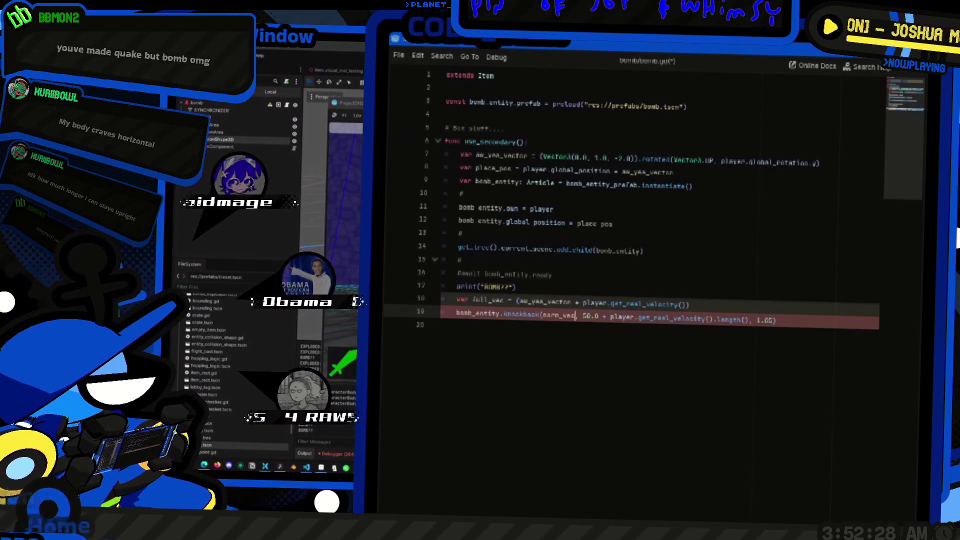
mouse_move(582, 316)
mouse_down()
mouse_move(739, 319)
mouse_move(718, 319)
mouse_up()
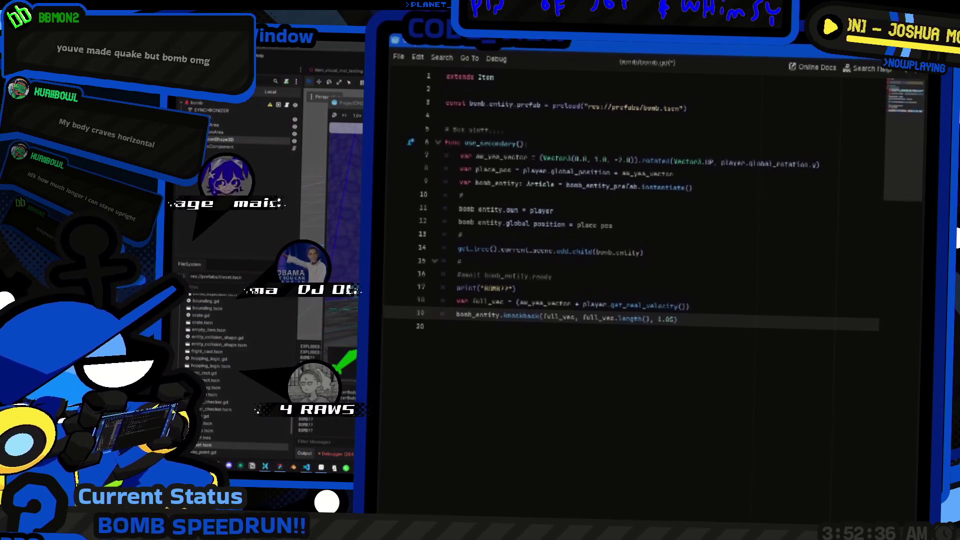
drag(583, 285, 685, 284)
text(()
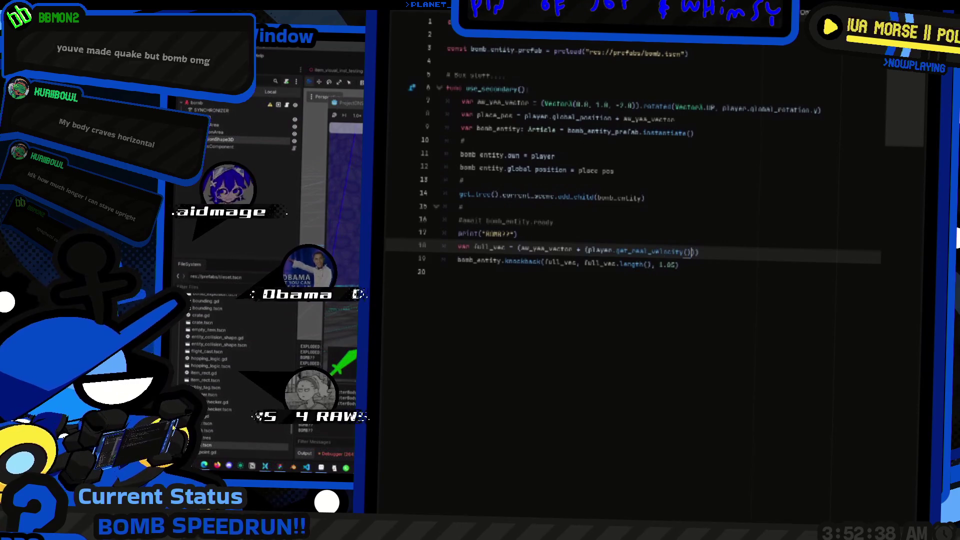
double_click(501, 163)
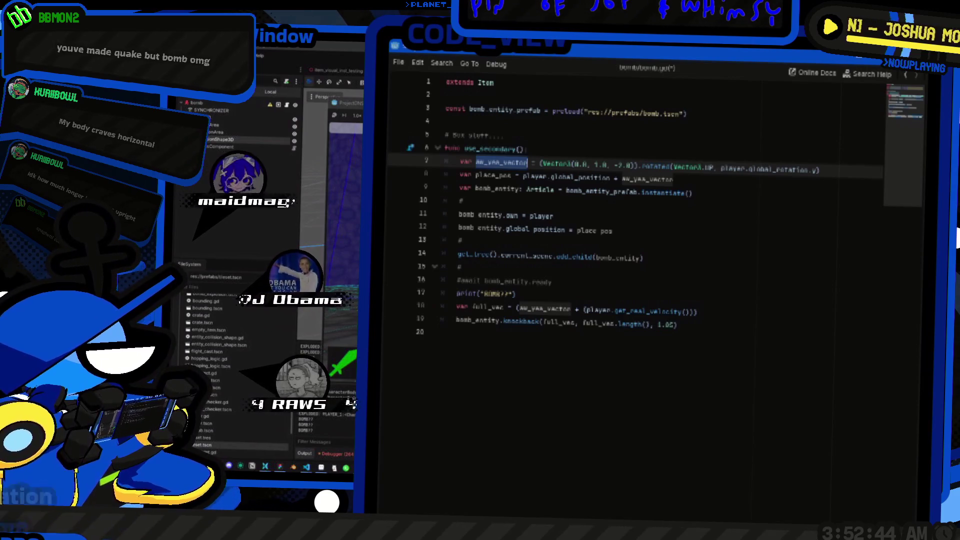
key(End)
text(.norm)
key(Return)
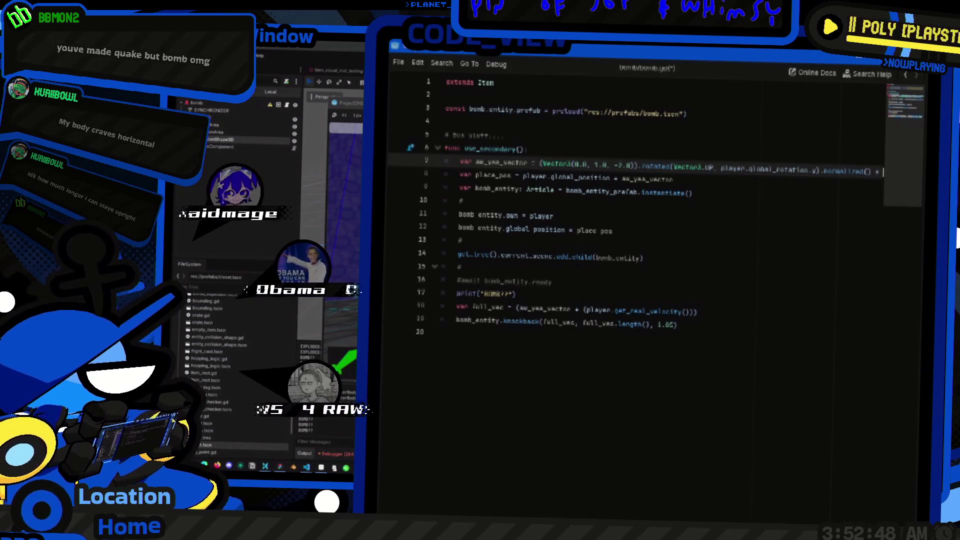
text(50.0)
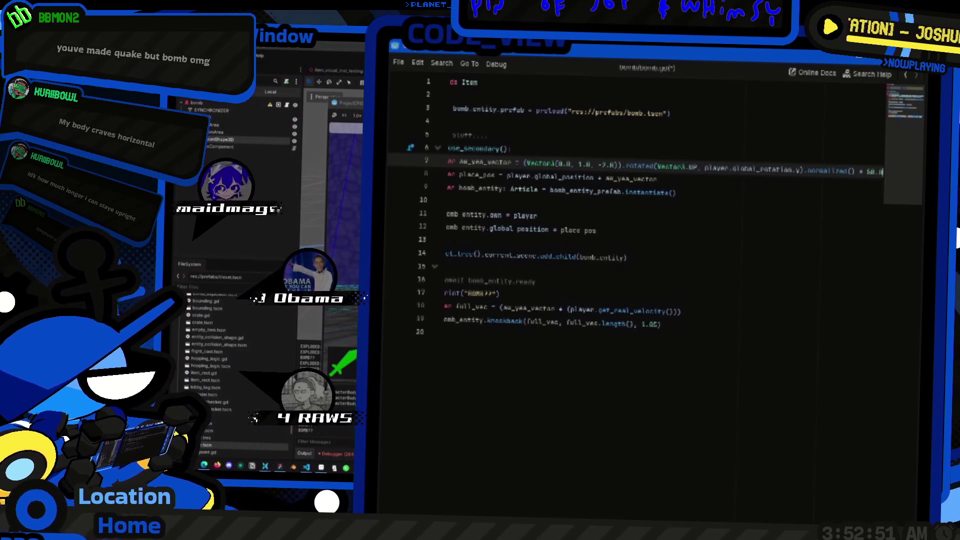
key(Home)
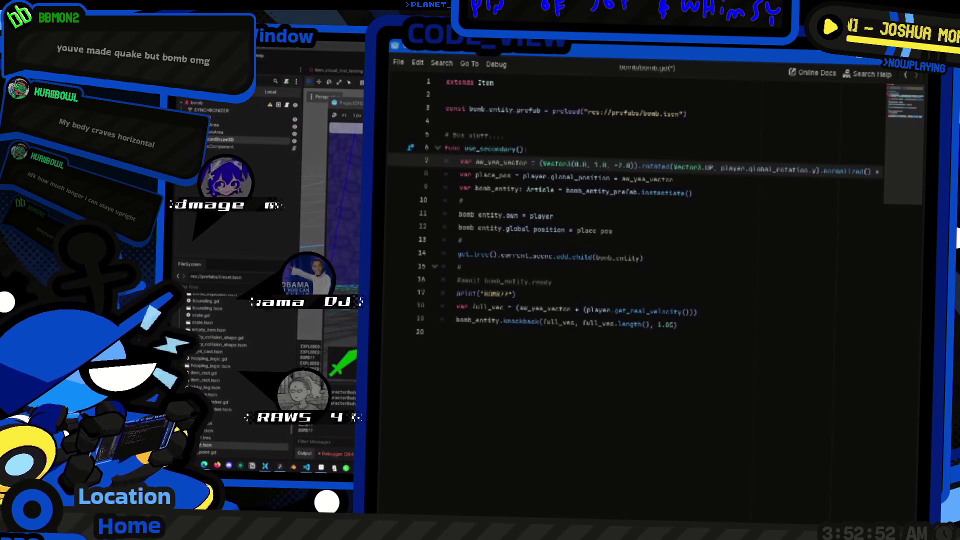
click(545, 286)
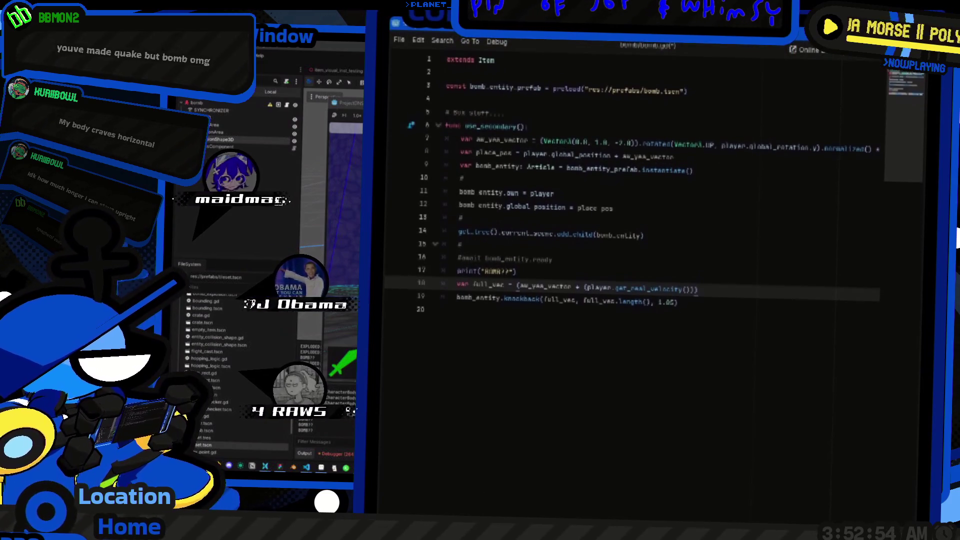
text(/ 2.0))
key(Home)
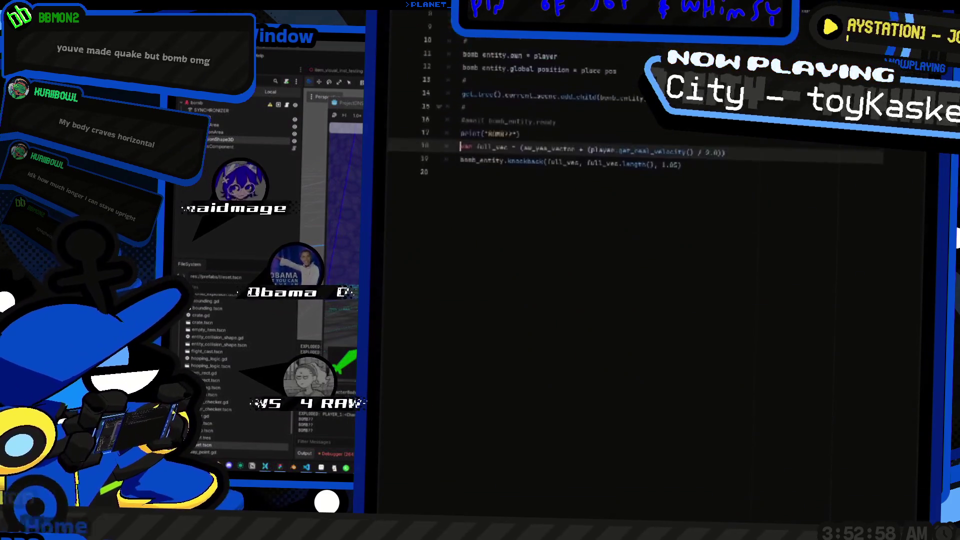
key(F5)
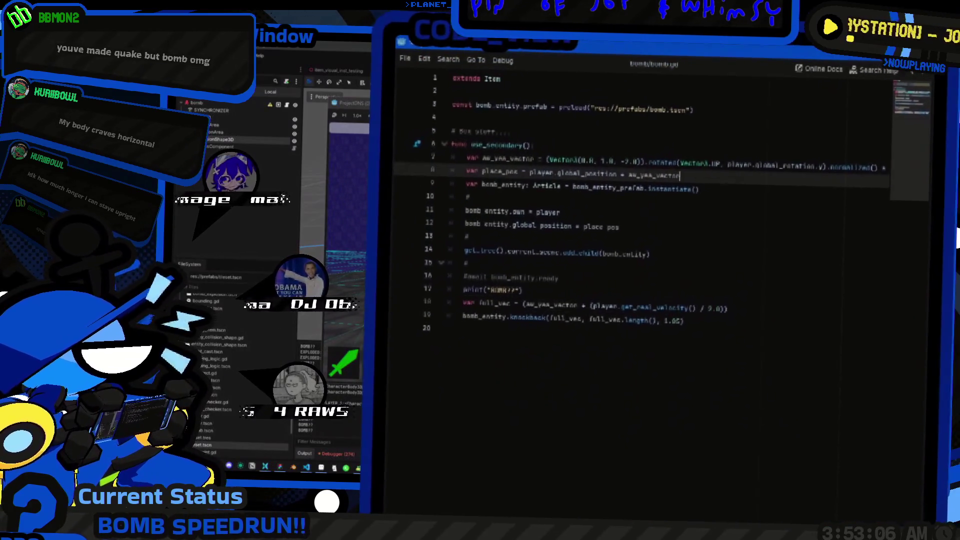
Step: Move the .normalized() * 50.0 scaling from line 7 onto aw_yaw_vector in full_vec, then rerun
click(654, 166)
drag(883, 172, 807, 171)
key(BackSpace)
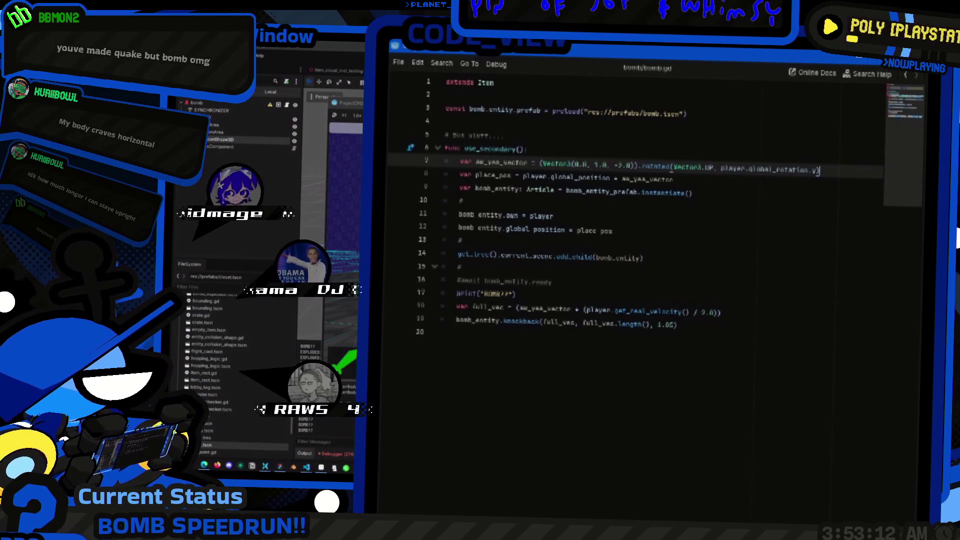
scroll(651, 200, down, 2)
double_click(546, 253)
text(()
key(Right)
text(.normalized() * 50.0)
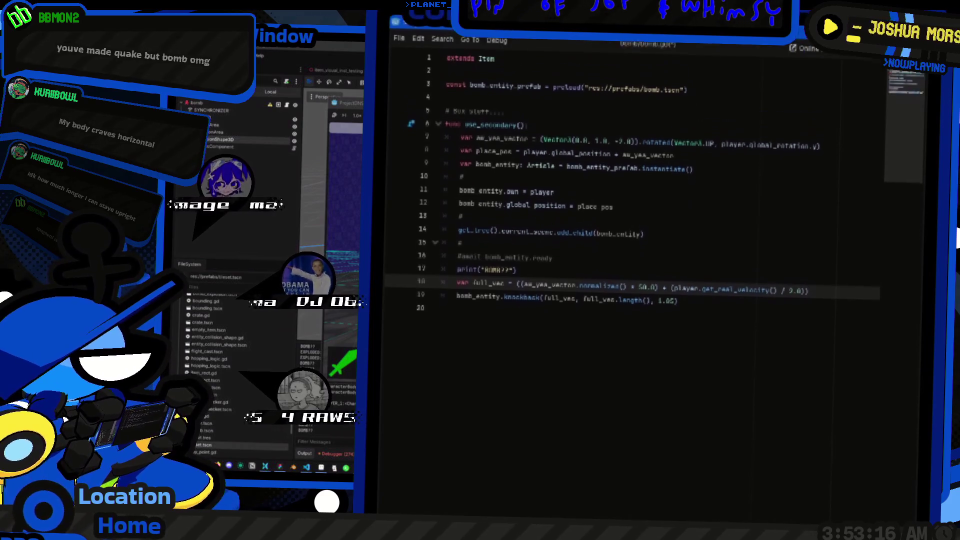
key(F5)
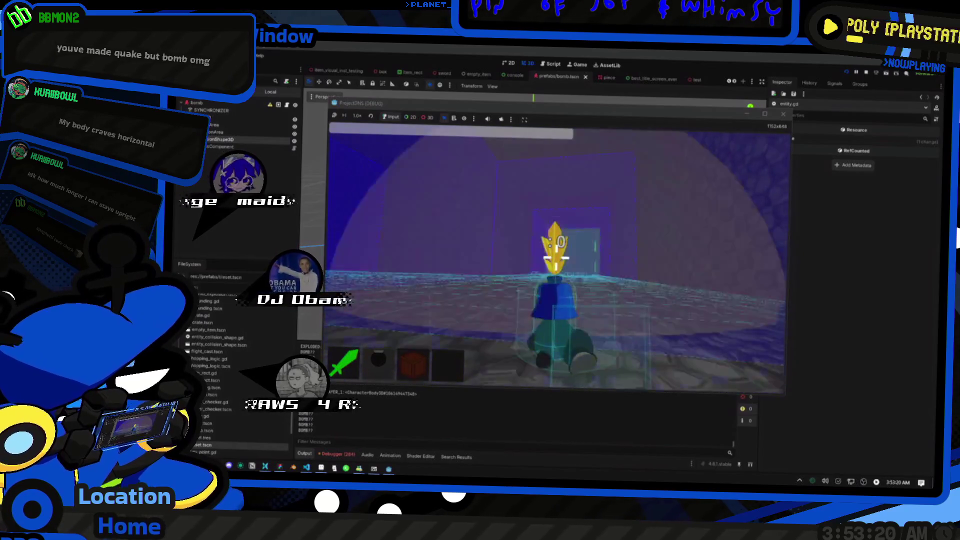
Step: Between game test runs, raise the yaw vector multiplier on line 18 to 100.0
key(F8)
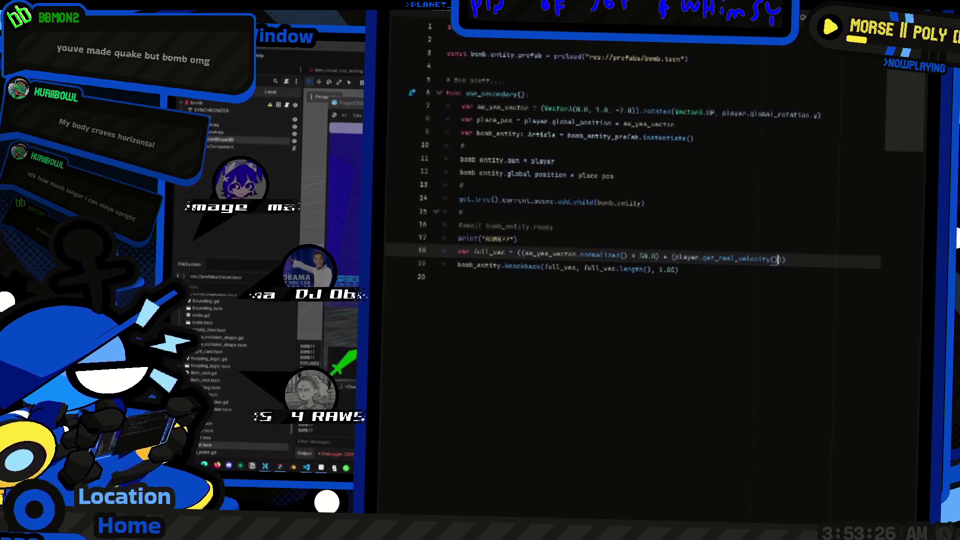
key(F5)
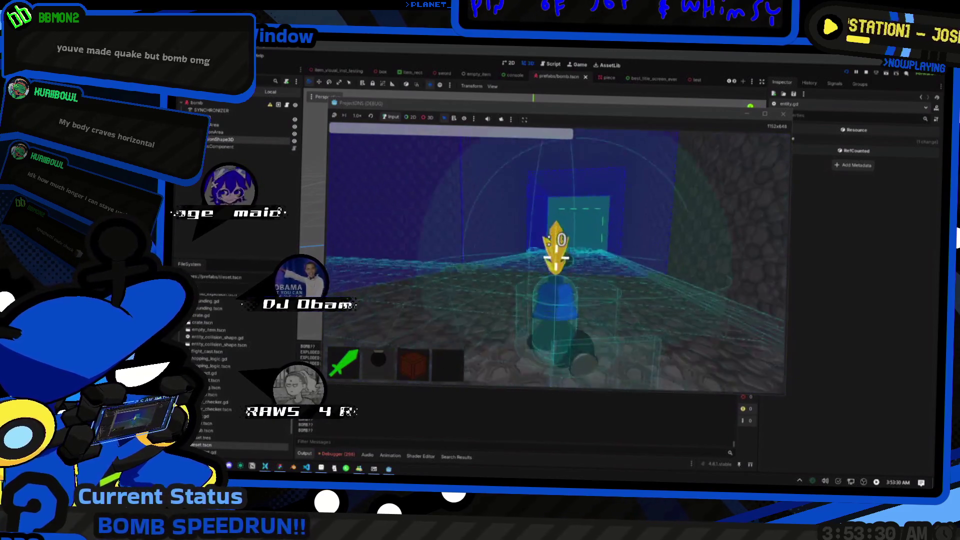
key(alt+Tab)
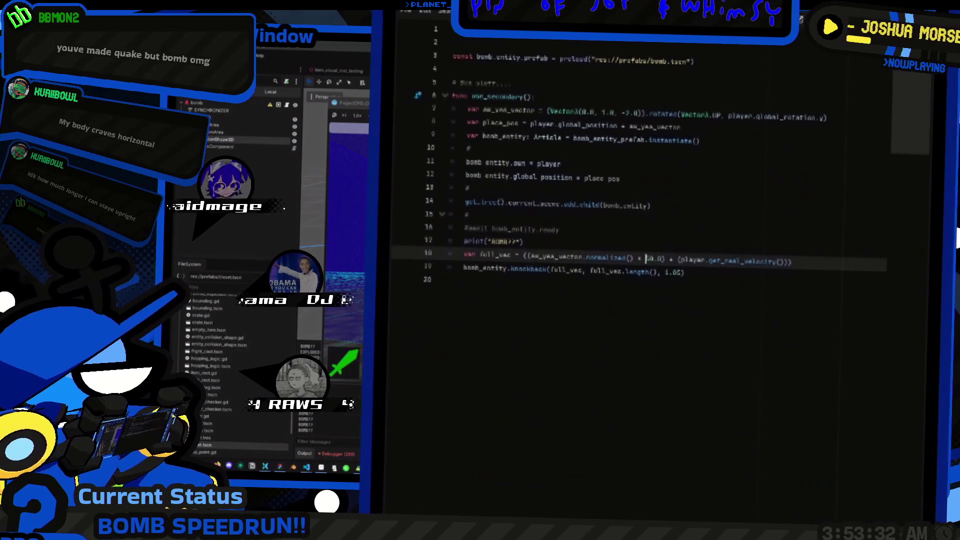
text(0)
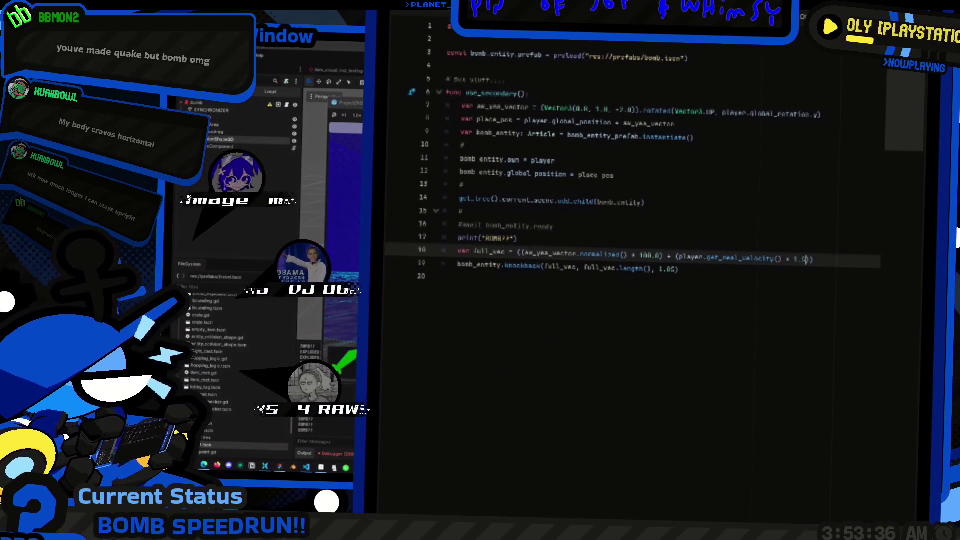
key(alt+Tab)
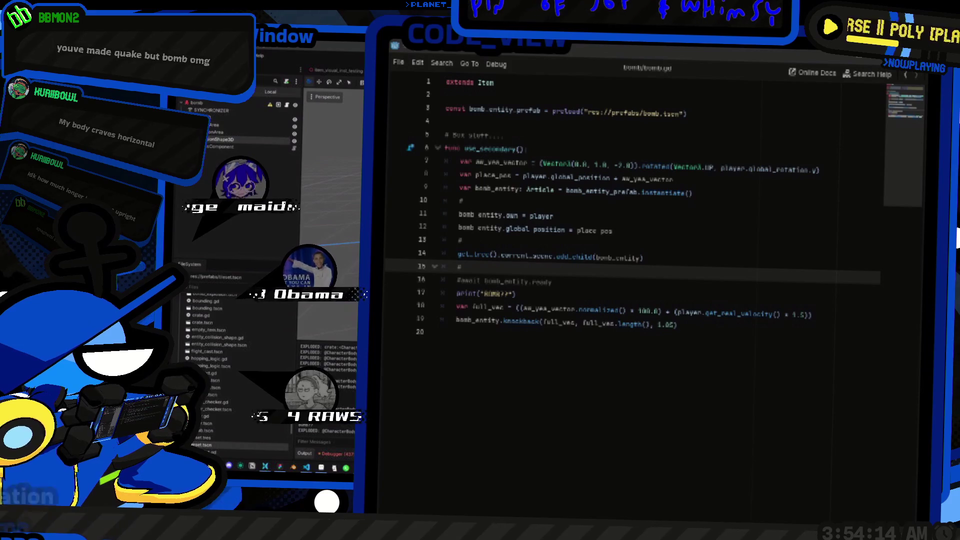
Step: Inspect blow_up's knockback_dir assignment on line 35 and jump to the knockback function's script
scroll(650, 200, down, 6)
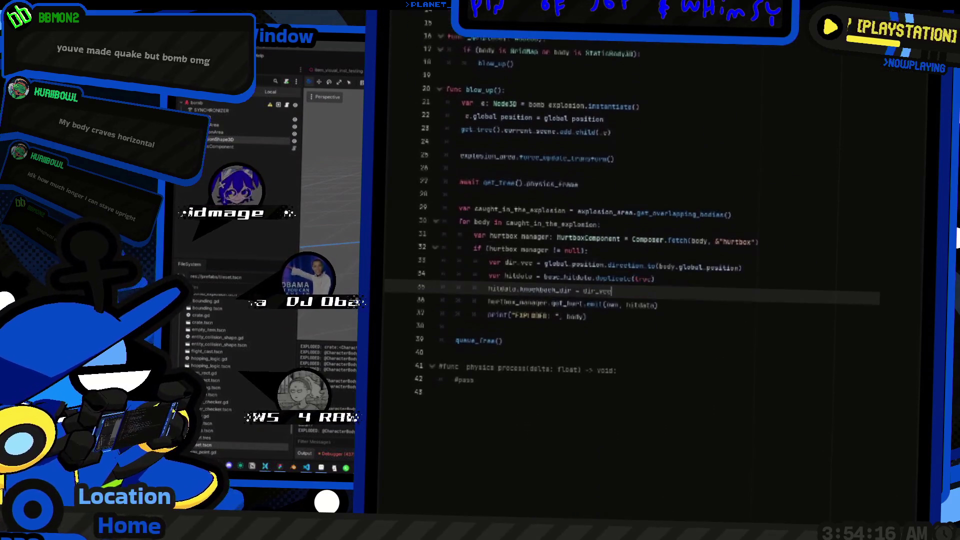
scroll(631, 272, up, 1)
mouse_move(631, 273)
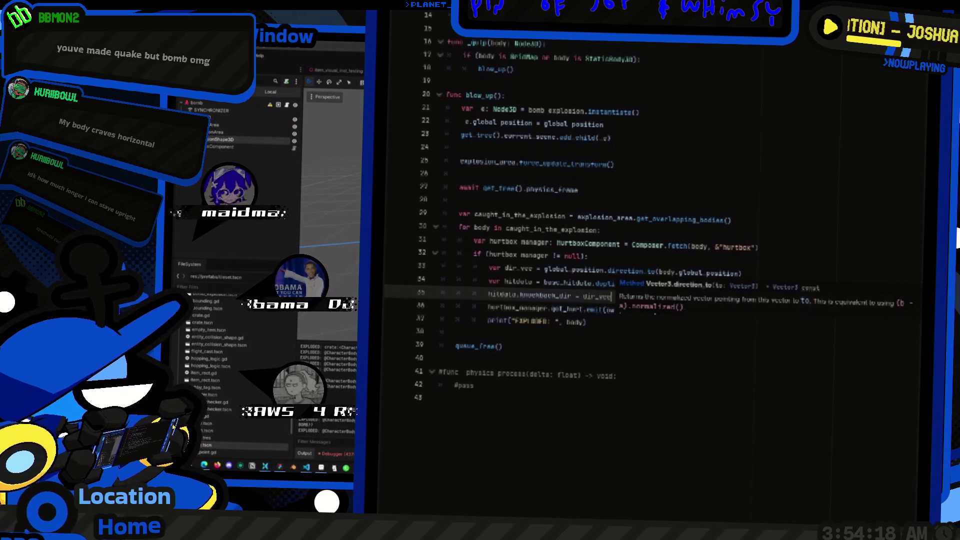
scroll(645, 225, up, 1)
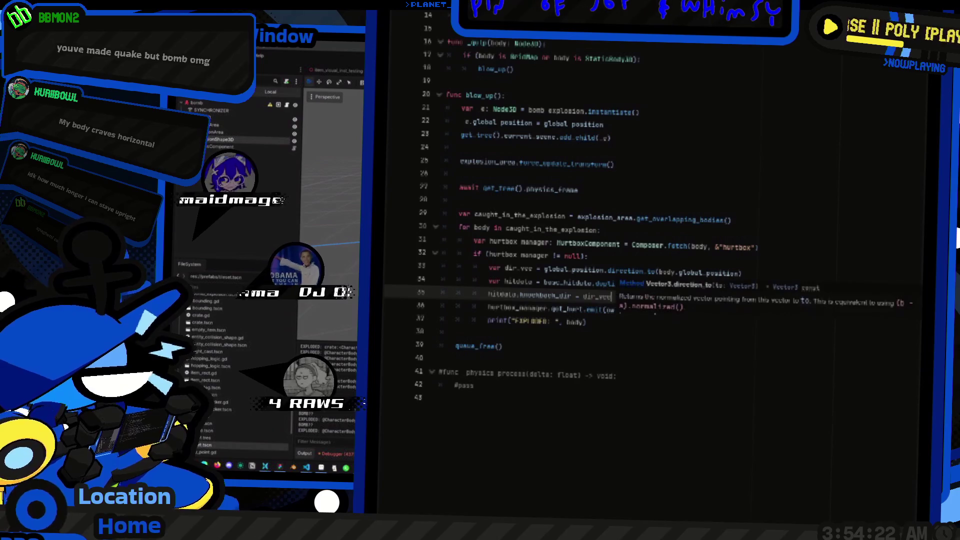
click(588, 264)
scroll(589, 264, down, 2)
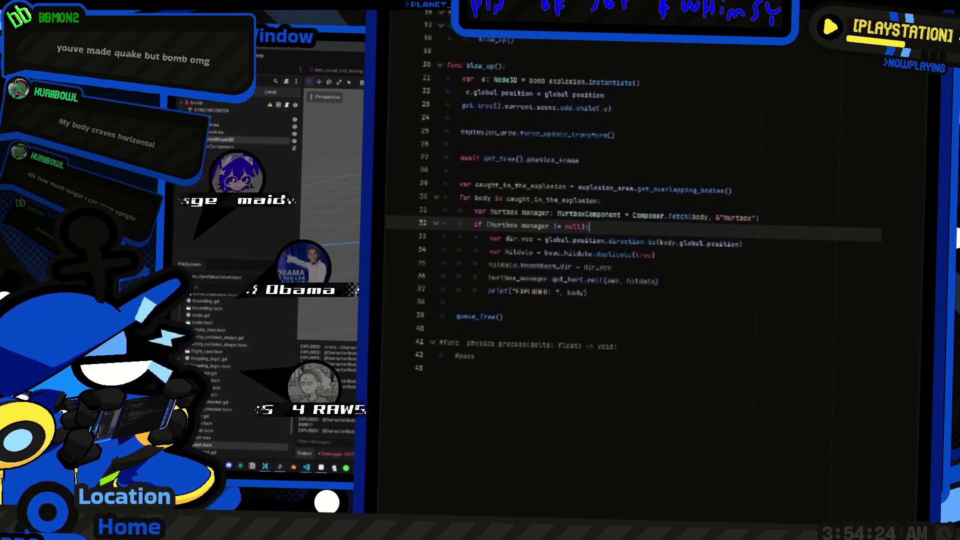
scroll(645, 226, up, 1)
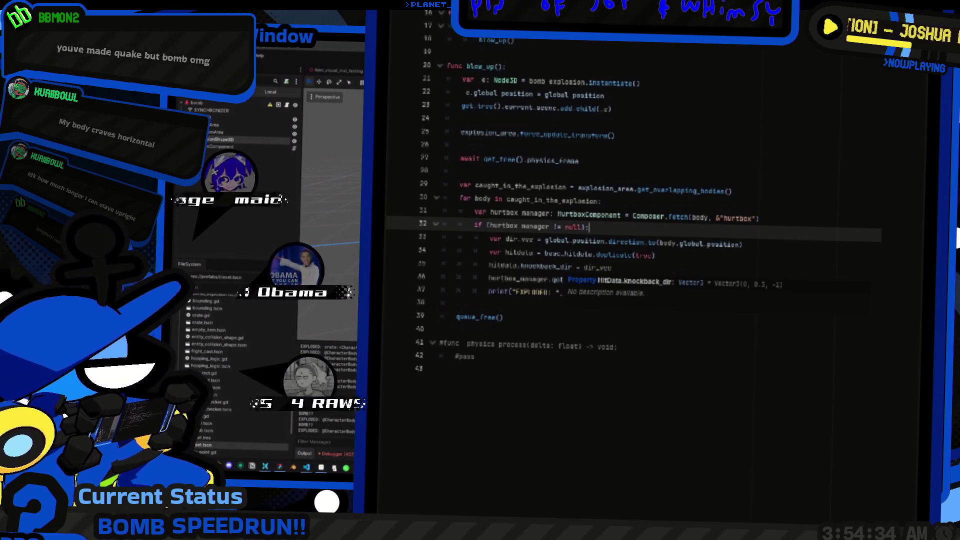
click(561, 269)
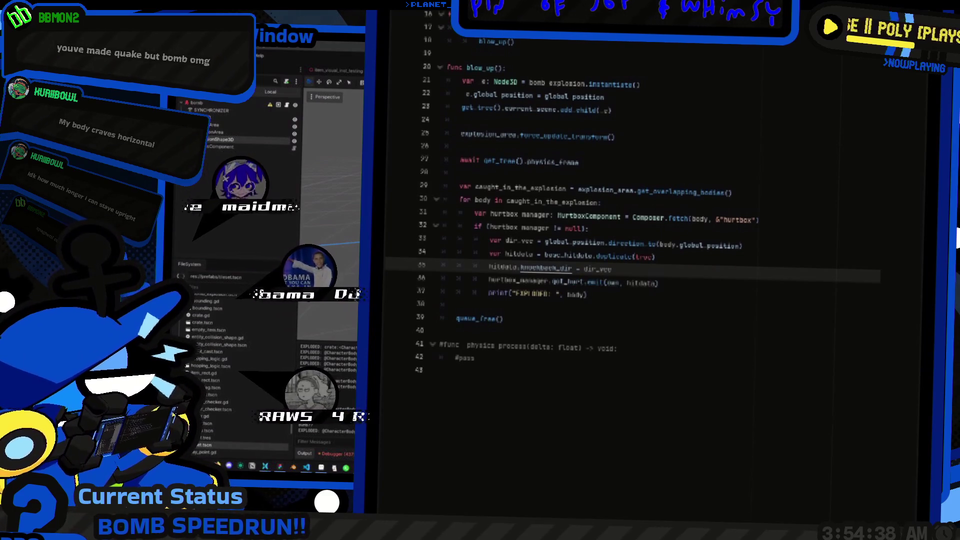
key(alt+Left)
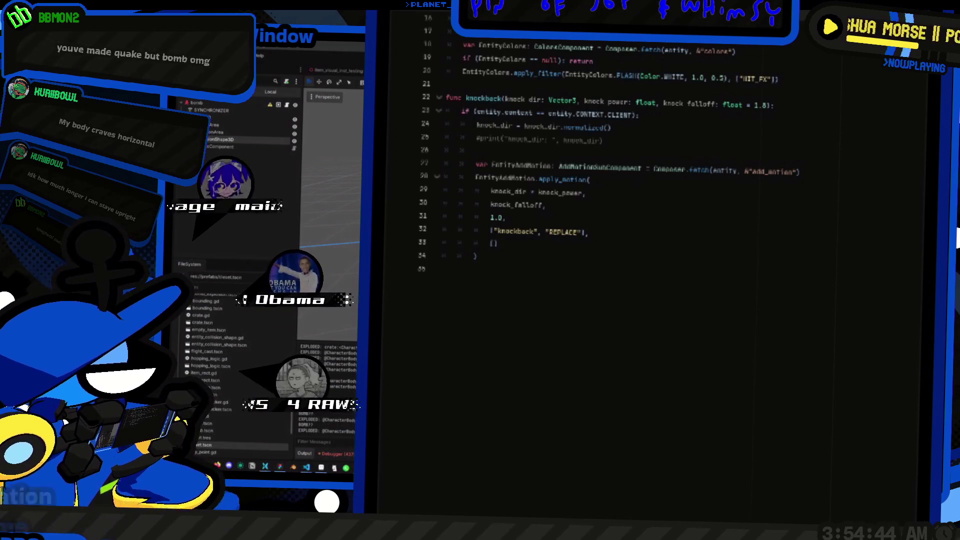
Step: Check how knockback() normalizes knock_dir on line 29, then return to blow_up
scroll(635, 250, up, 4)
scroll(635, 240, down, 2)
key(Down)
key(Down)
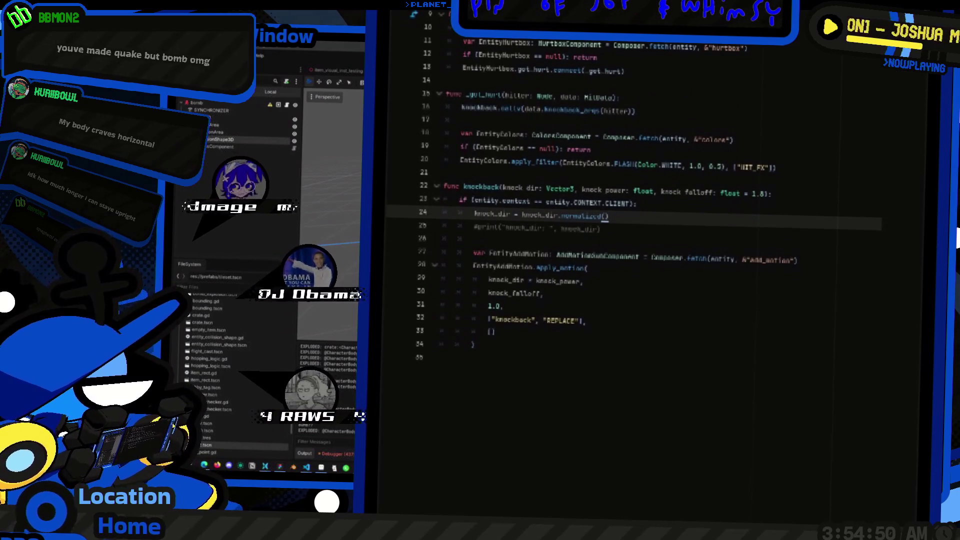
double_click(507, 273)
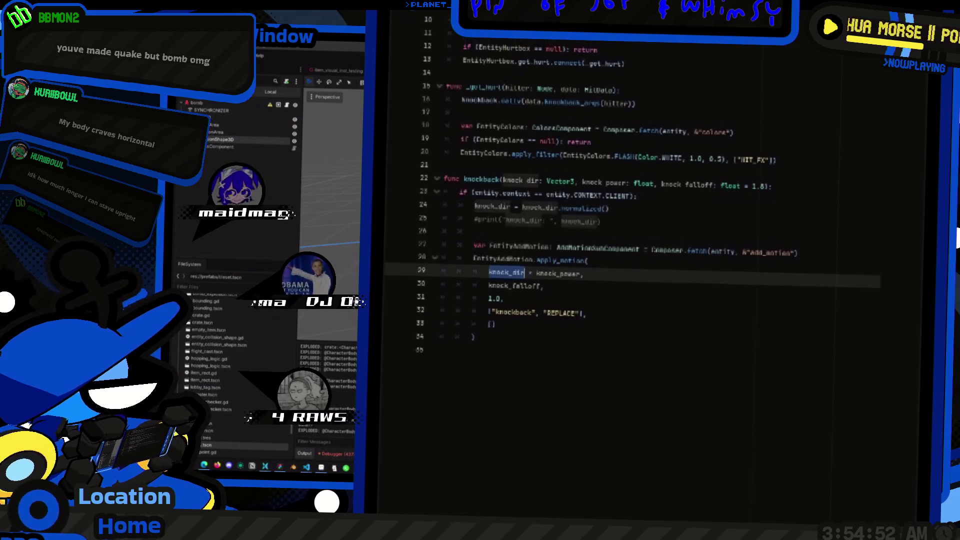
mouse_move(506, 274)
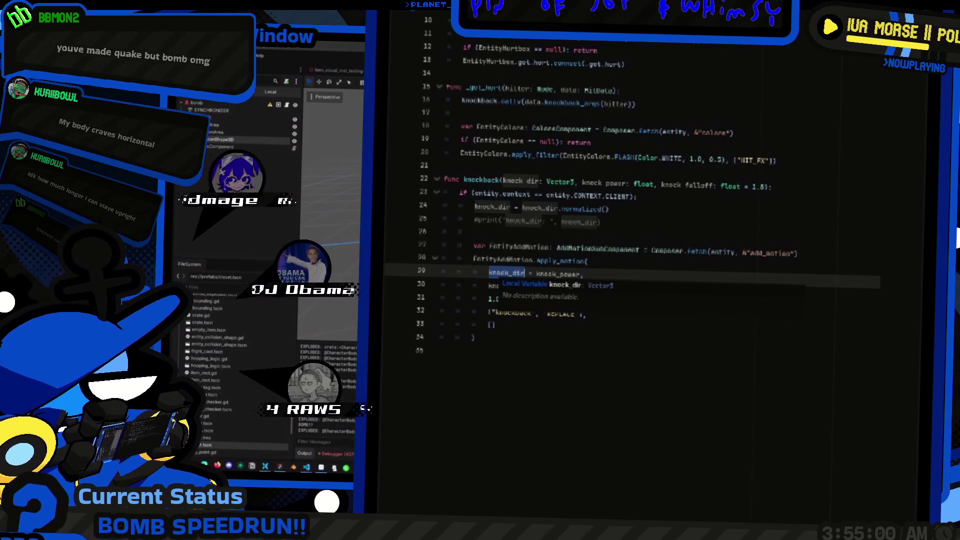
key(alt+Left)
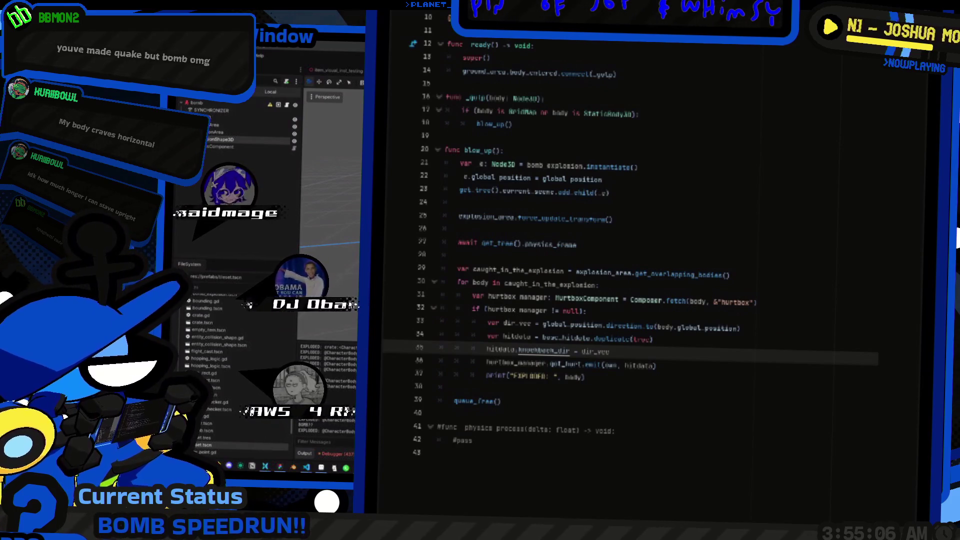
key(Up)
key(Up)
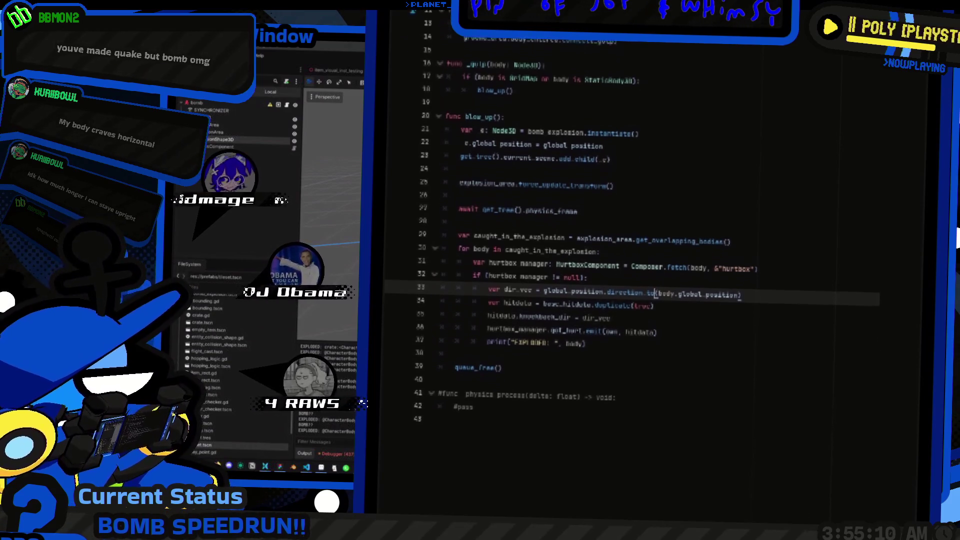
ctrl+click(627, 326)
scroll(651, 275, up, 5)
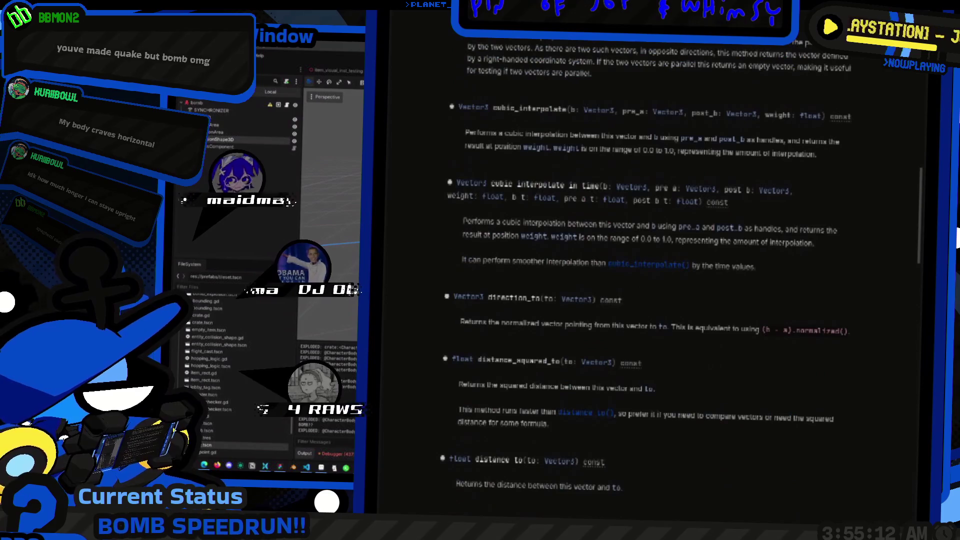
scroll(651, 275, up, 2)
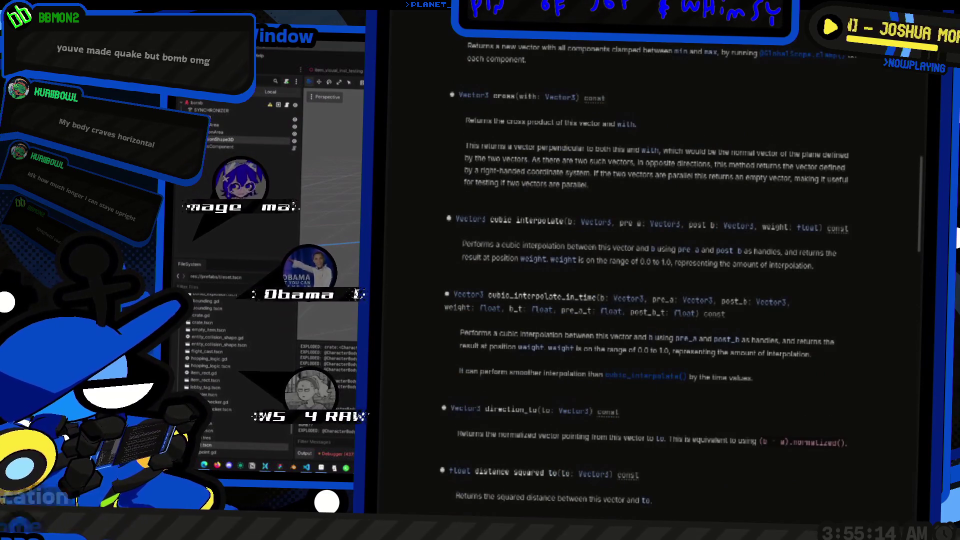
scroll(650, 275, up, 2)
scroll(650, 275, up, 4)
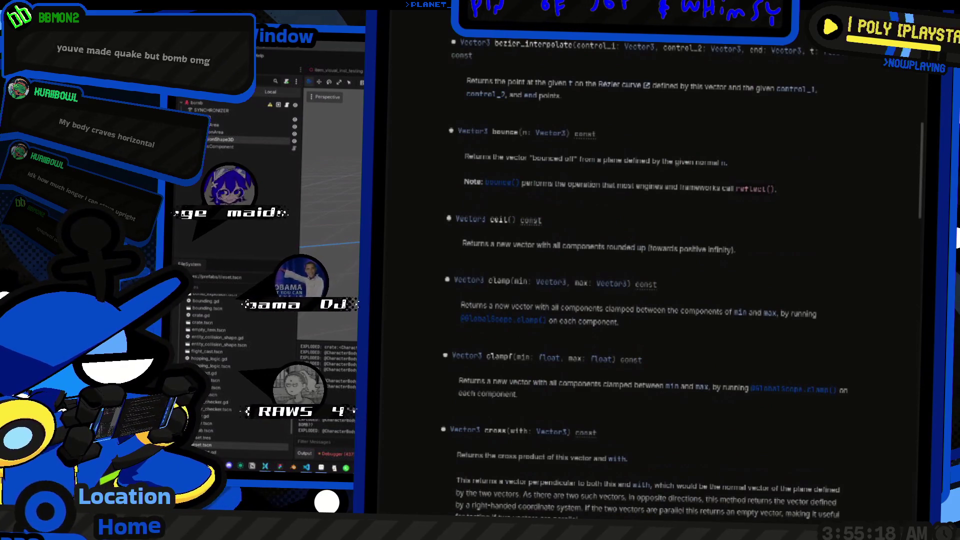
scroll(650, 275, up, 10)
scroll(650, 275, down, 6)
scroll(650, 275, down, 20)
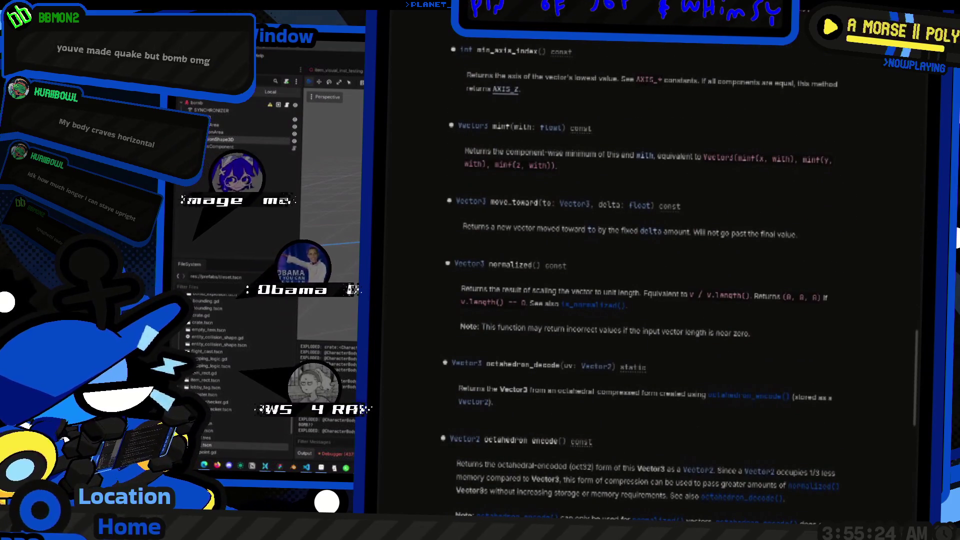
key(alt+Left)
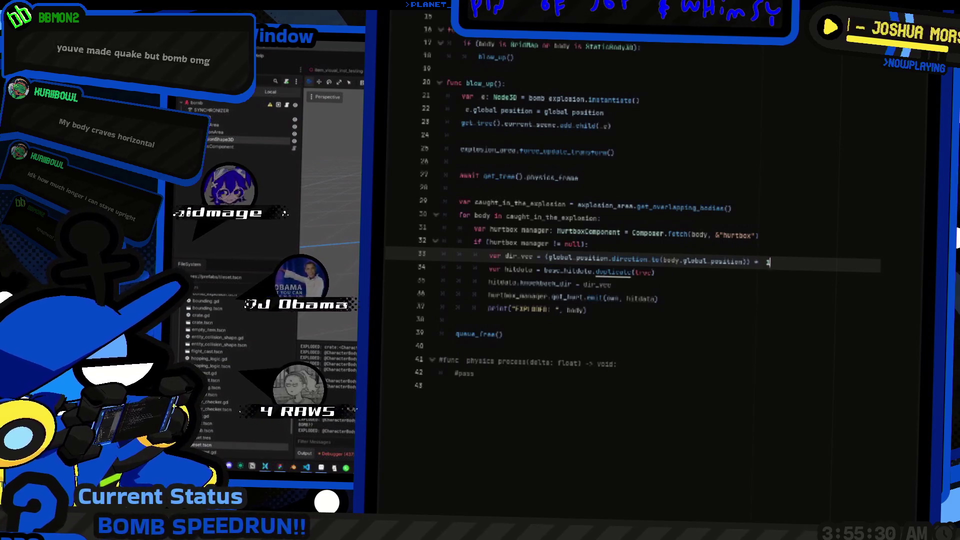
Step: After a test run, drop the trailing 1 from dir_vec on line 33, add a line below, and rerun
key(F5)
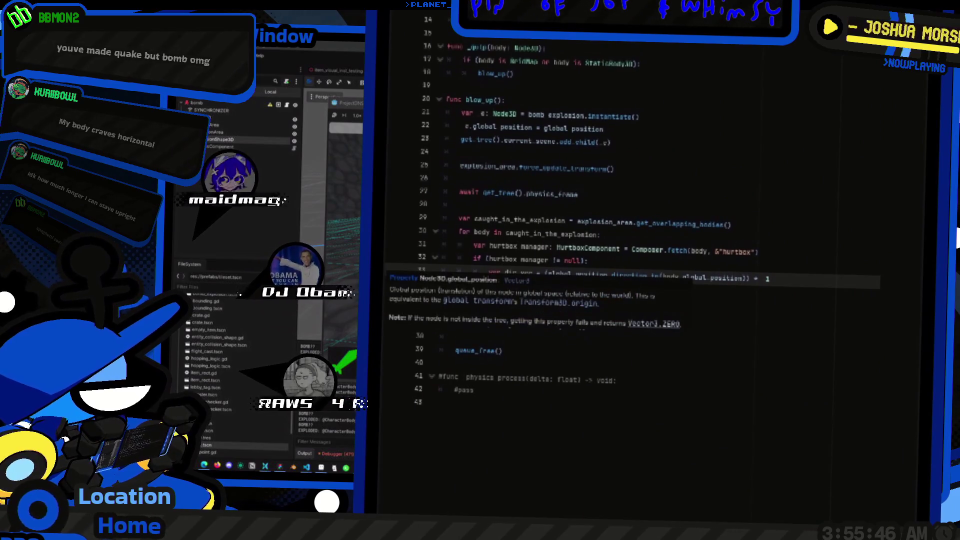
mouse_move(590, 275)
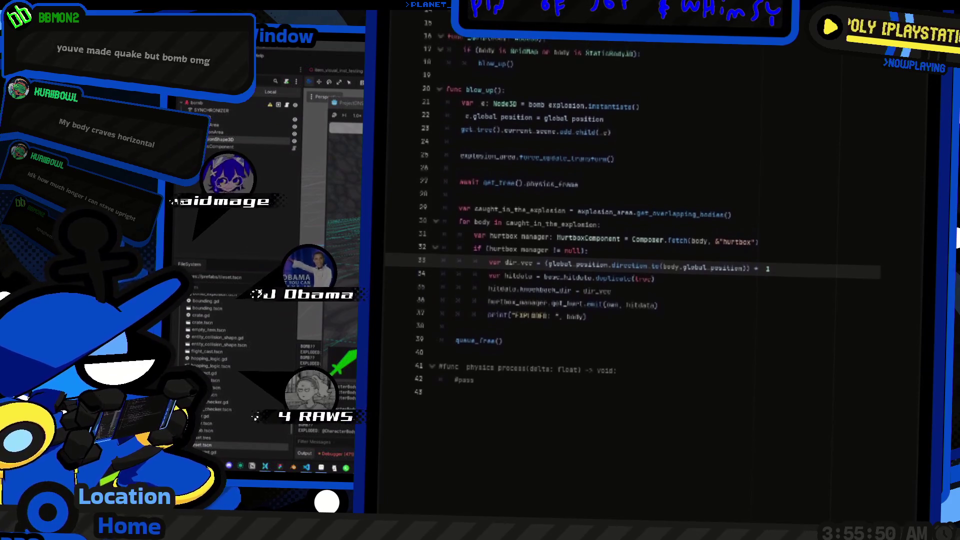
key(BackSpace)
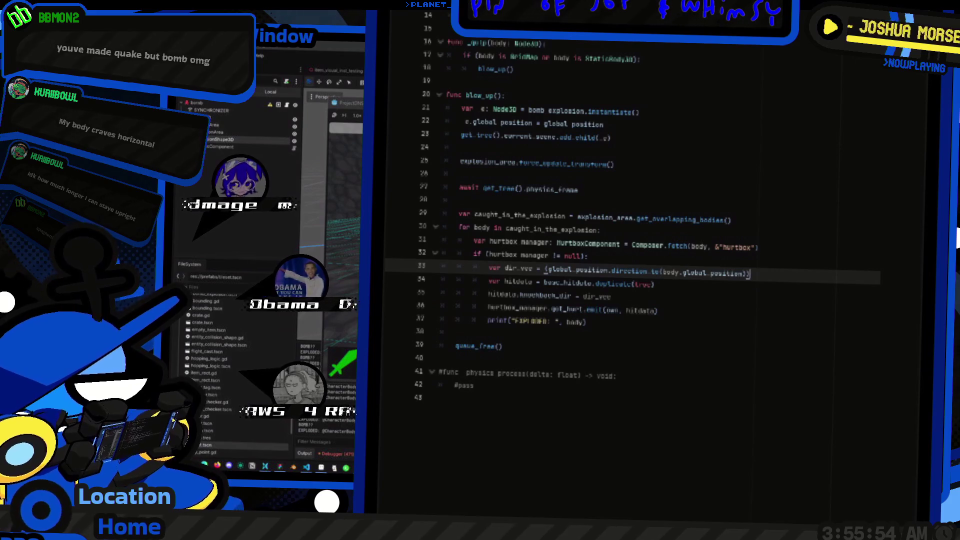
double_click(518, 264)
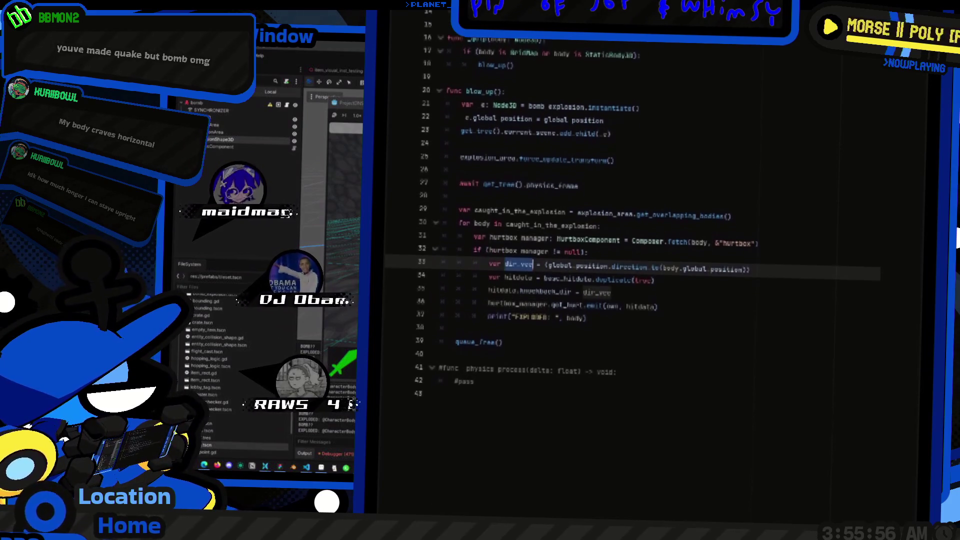
key(End)
key(Return)
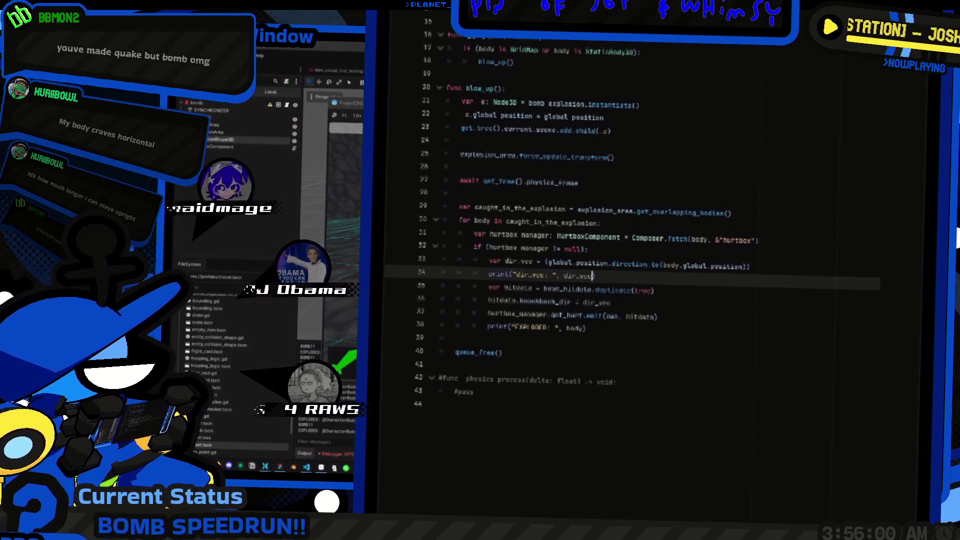
scroll(613, 272, down, 1)
mouse_move(613, 273)
key(F5)
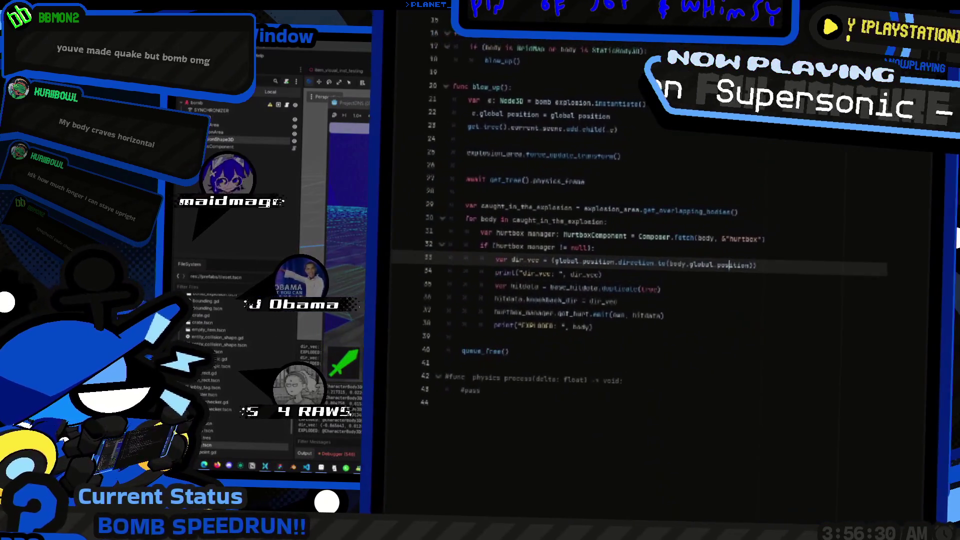
Step: Scroll the Vector3 reference down to the inverse() method and read its description
scroll(690, 280, down, 10)
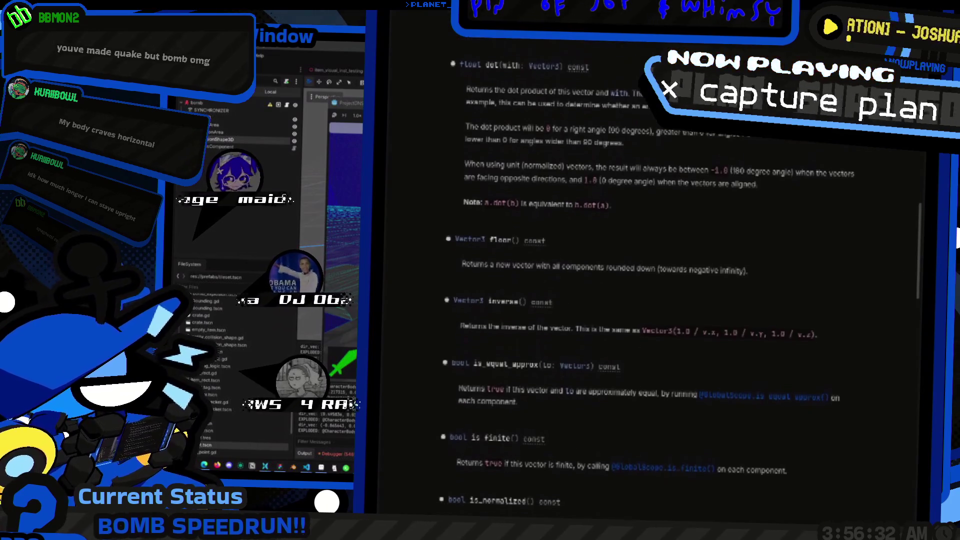
scroll(650, 280, up, 5)
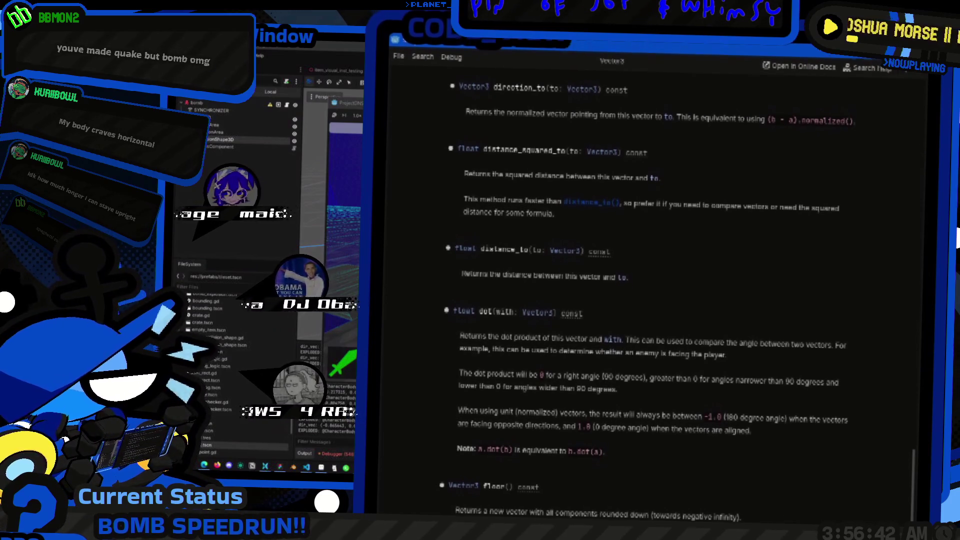
scroll(650, 280, down, 3)
scroll(650, 280, down, 2)
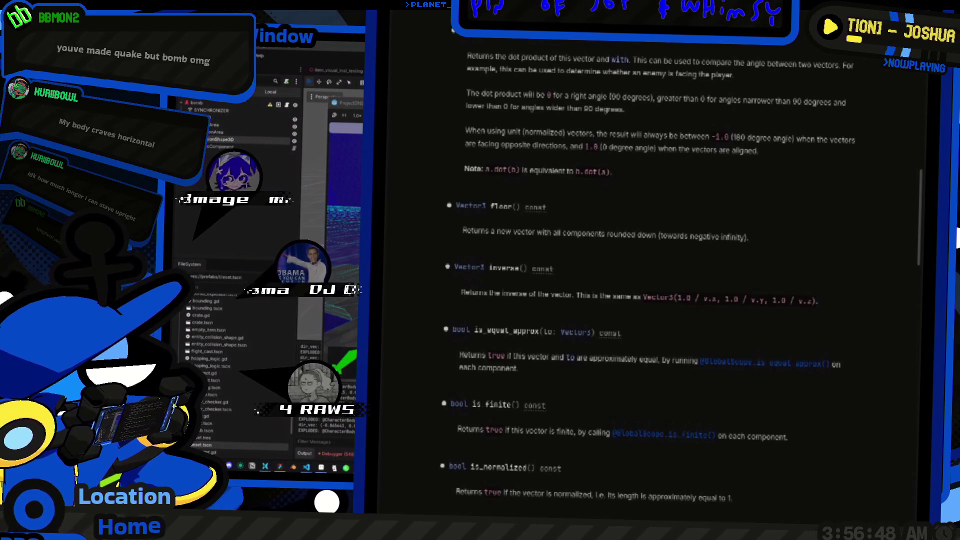
double_click(503, 268)
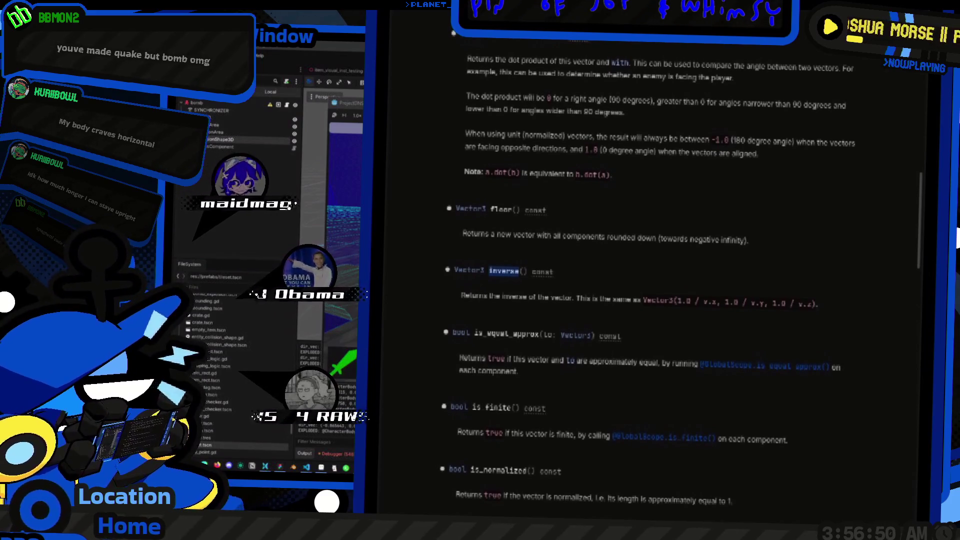
key(alt+Left)
Step: Append .inverse() to the parenthesized direction_to result on line 33
click(595, 275)
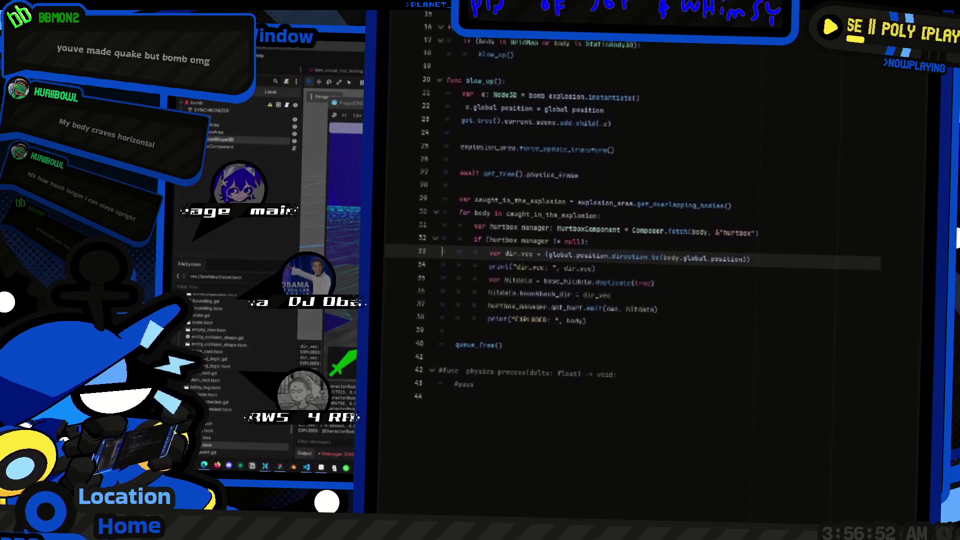
click(750, 265)
text(.inverse()
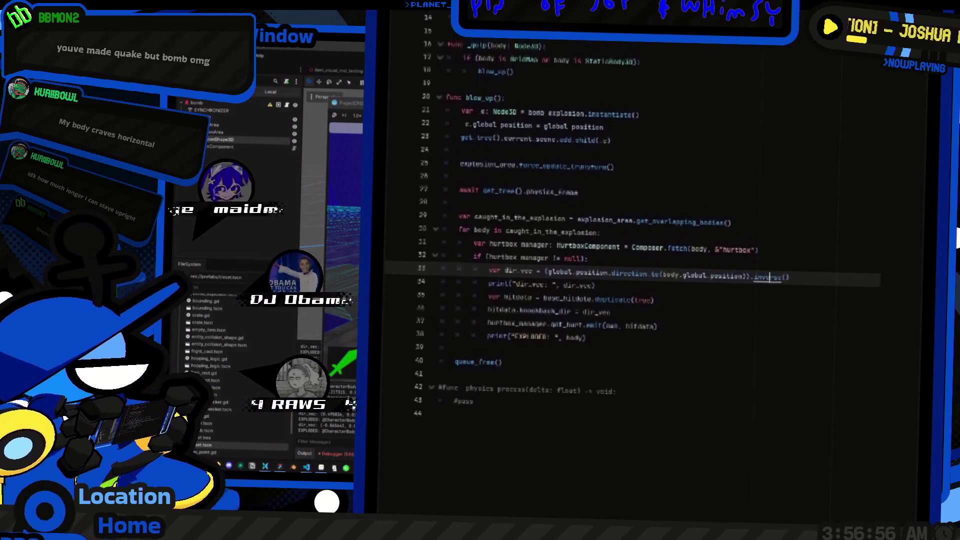
Step: Browse the Vector3 reference to the cross() method and select it
key(alt+F1)
scroll(650, 275, down, 5)
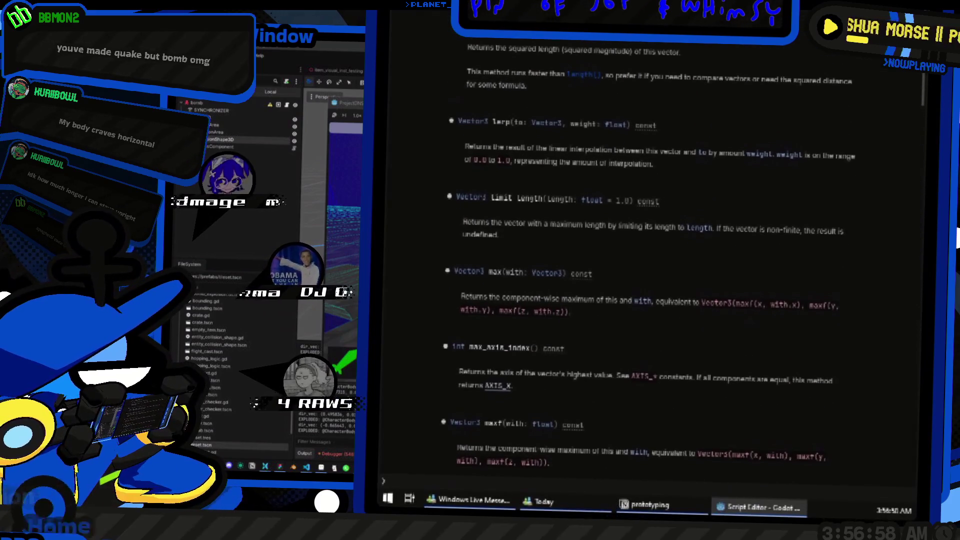
scroll(650, 275, up, 6)
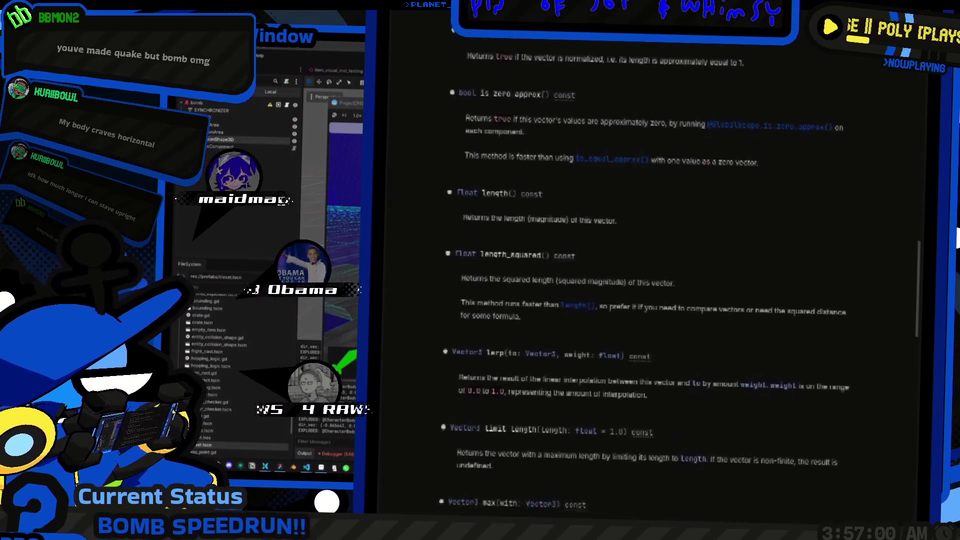
scroll(650, 275, up, 5)
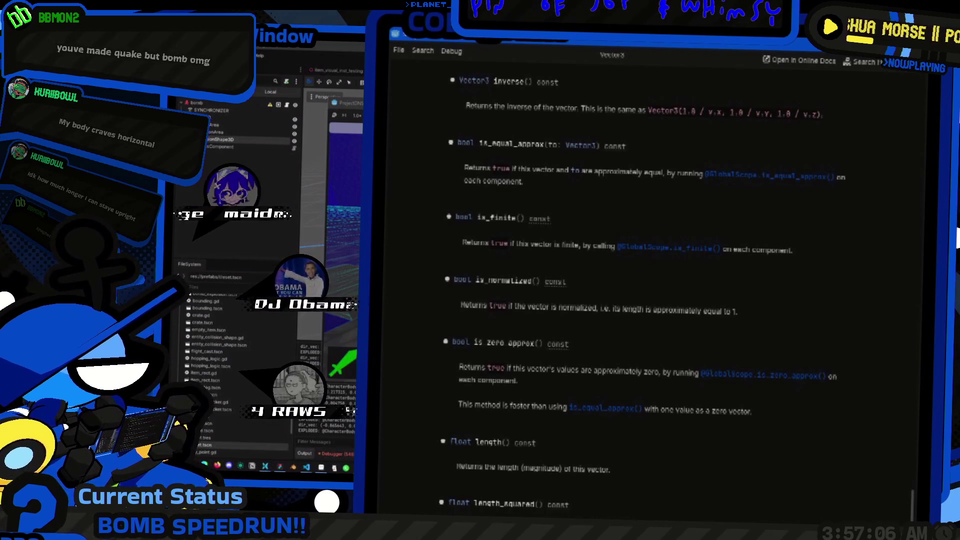
scroll(650, 275, down, 11)
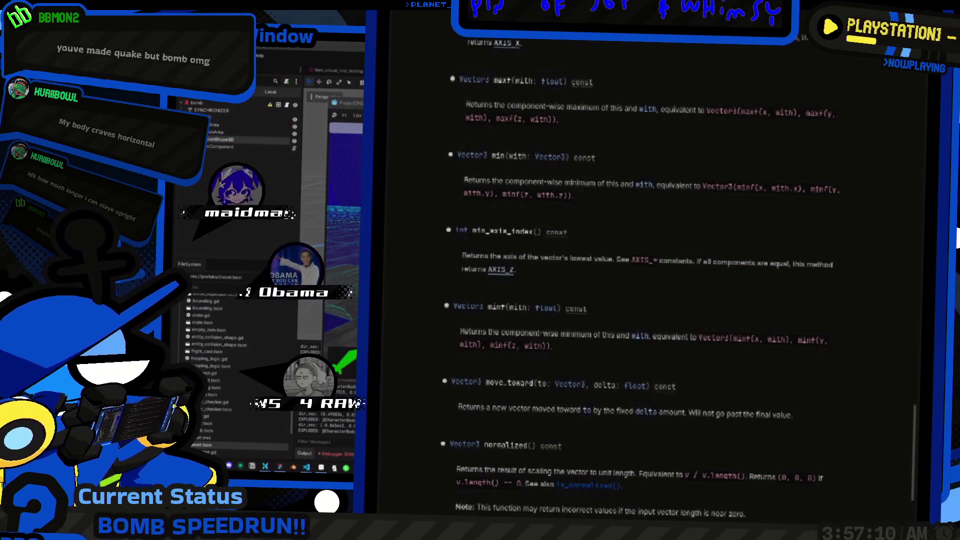
scroll(651, 275, down, 17)
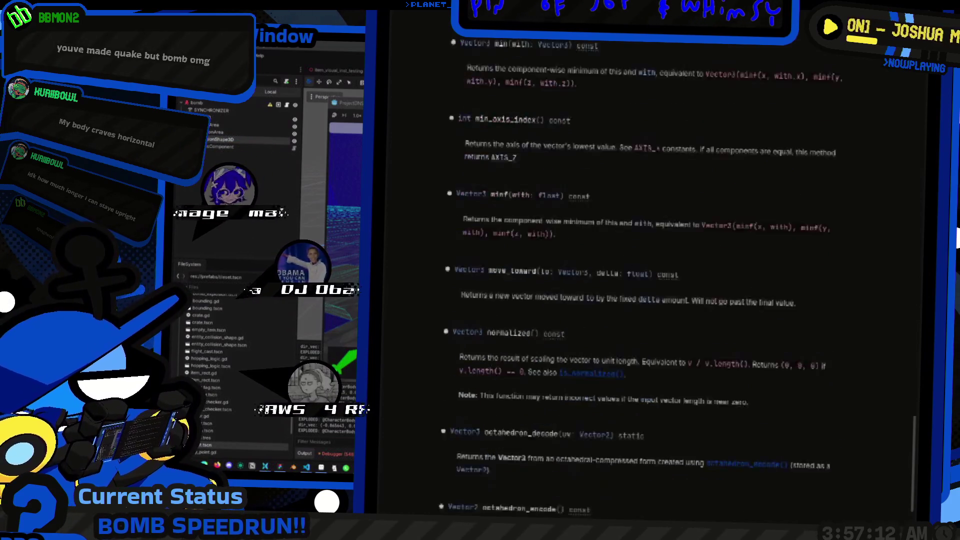
scroll(651, 275, down, 5)
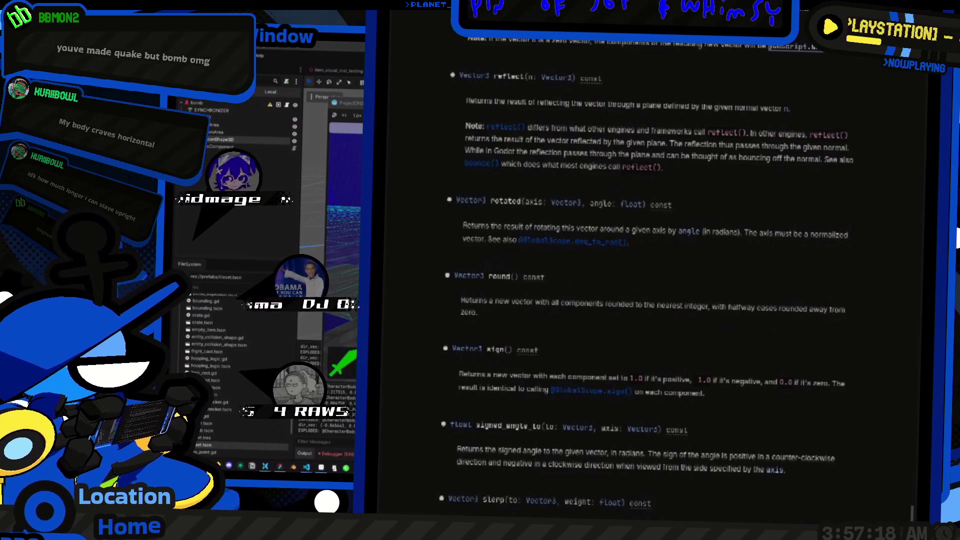
scroll(650, 275, up, 5)
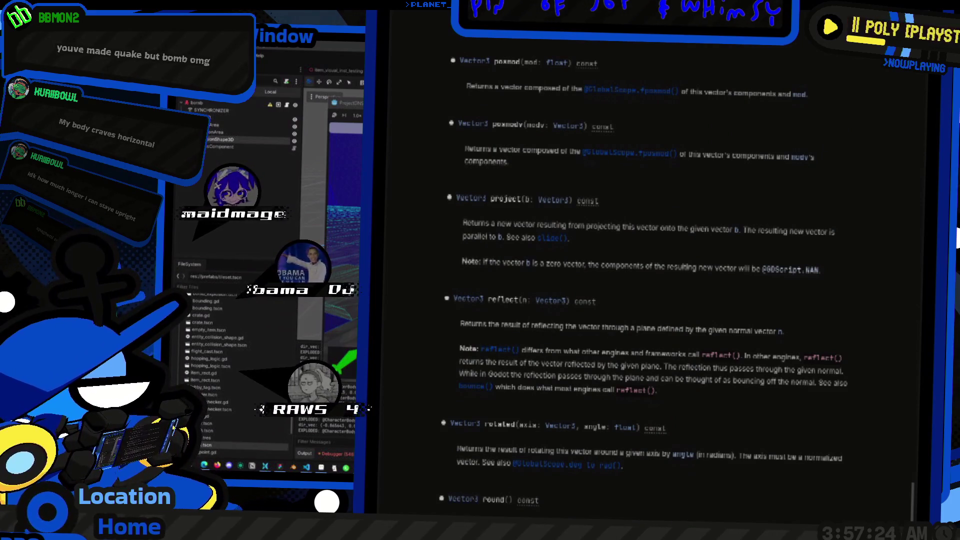
scroll(650, 275, down, 5)
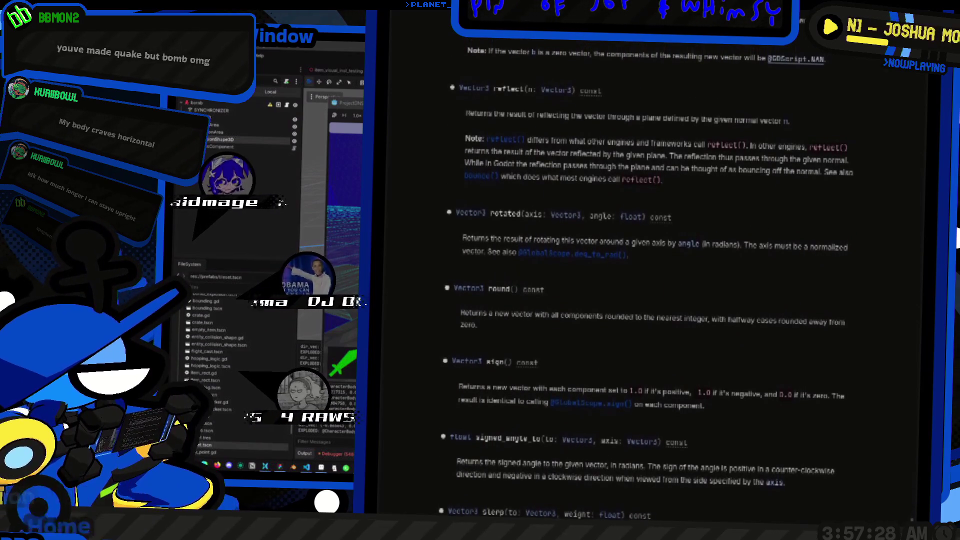
scroll(650, 275, down, 5)
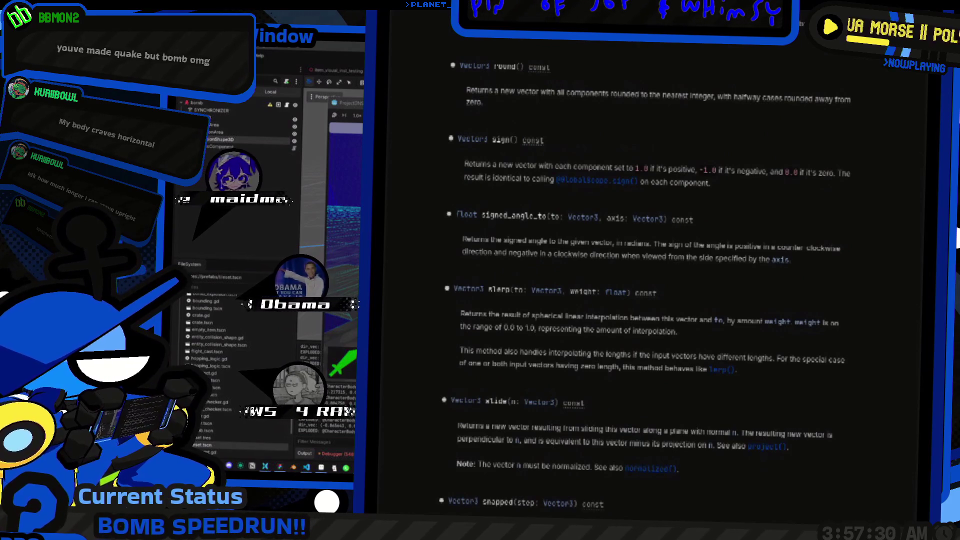
scroll(650, 275, down, 2)
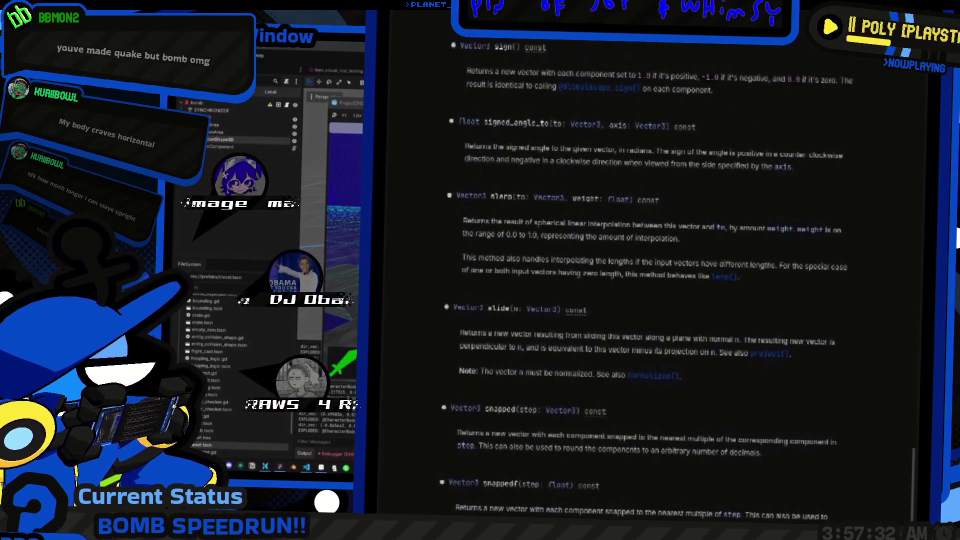
scroll(650, 275, down, 10)
scroll(650, 275, up, 20)
scroll(650, 275, up, 15)
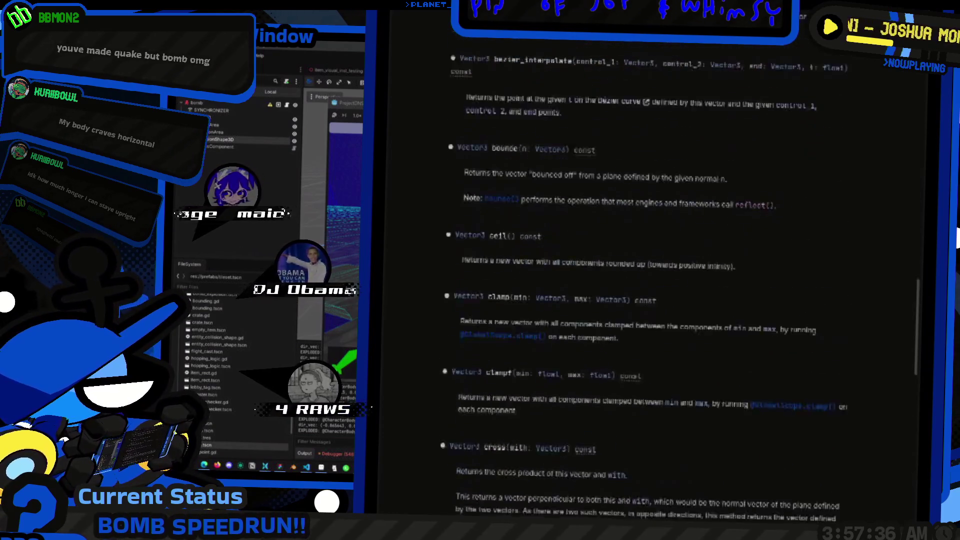
scroll(650, 275, down, 4)
scroll(650, 275, up, 10)
scroll(651, 275, down, 7)
scroll(650, 275, down, 3)
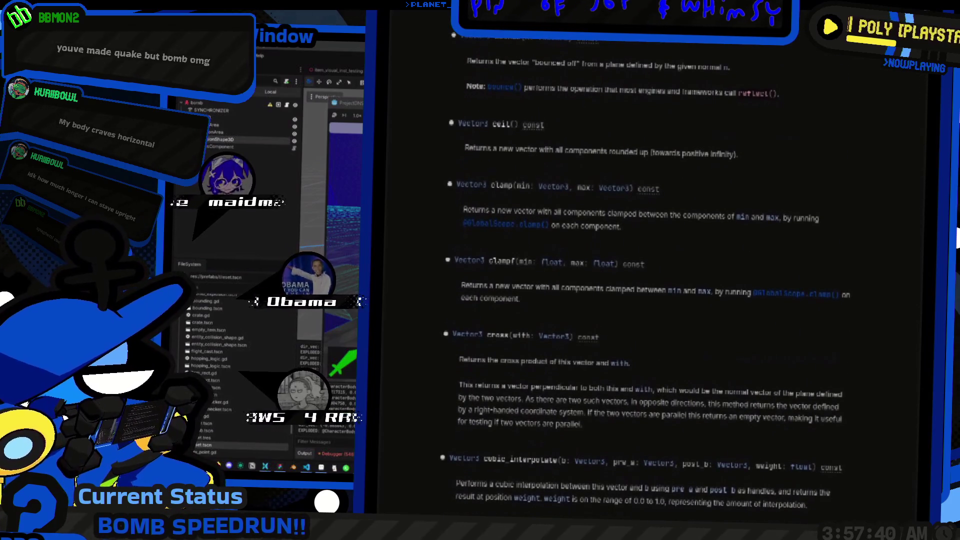
scroll(650, 275, down, 3)
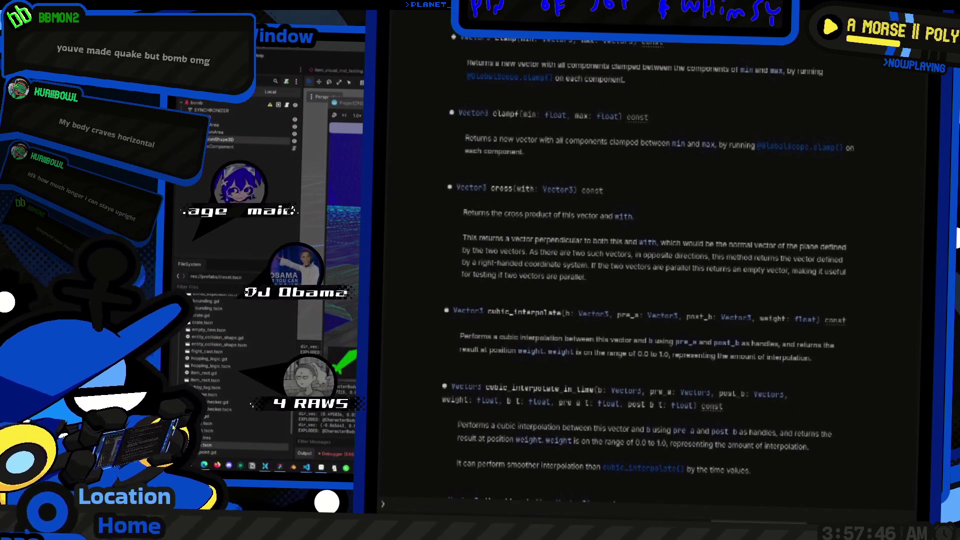
scroll(650, 275, up, 1)
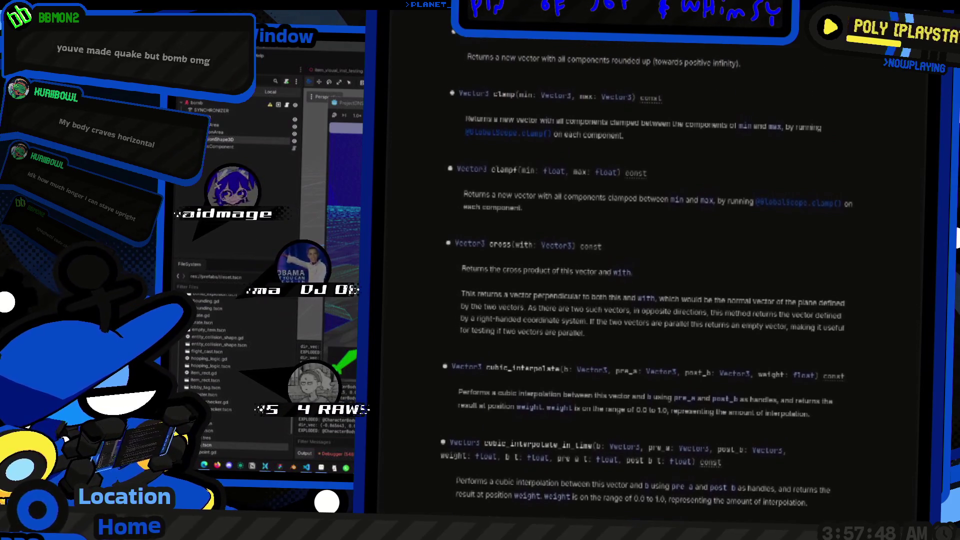
scroll(650, 275, up, 1)
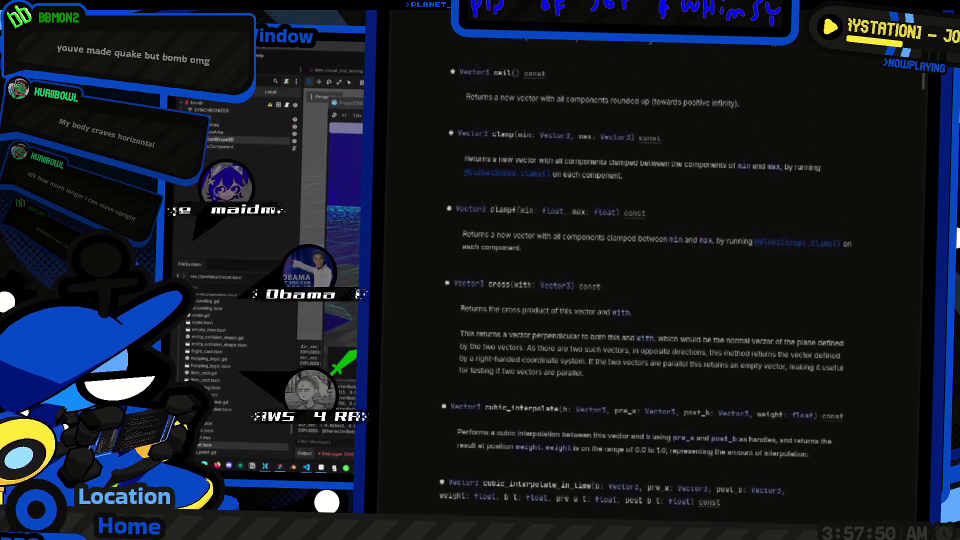
scroll(650, 275, up, 1)
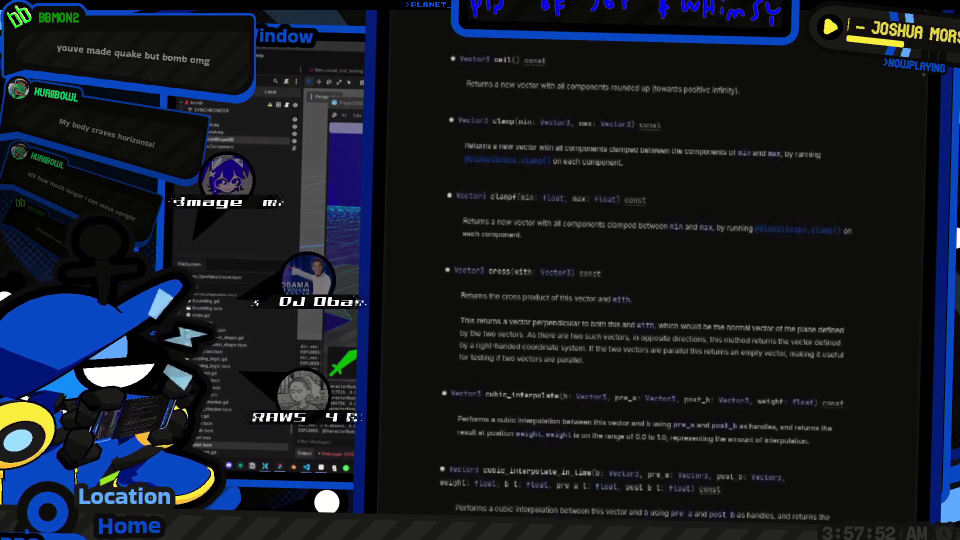
scroll(650, 275, down, 1)
double_click(499, 273)
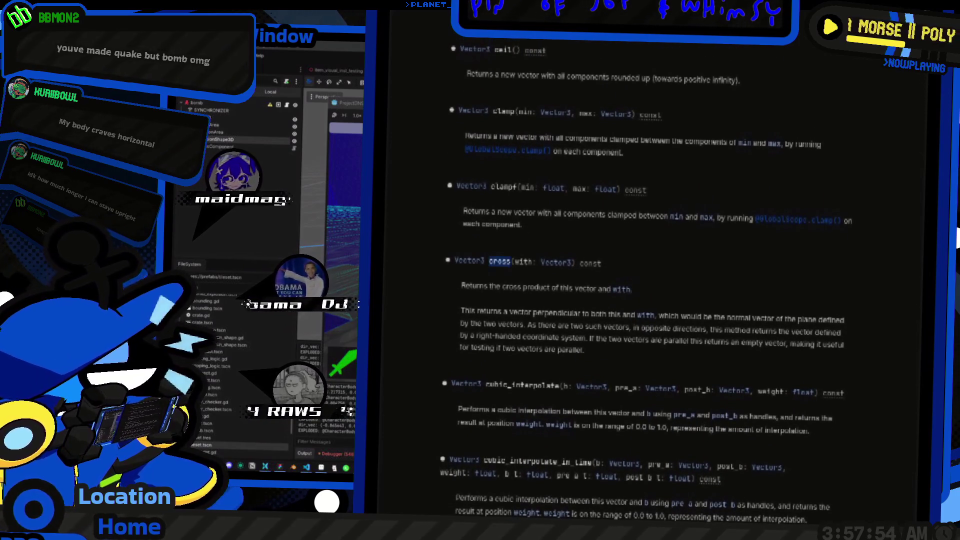
key(alt+Tab)
scroll(635, 200, up, 3)
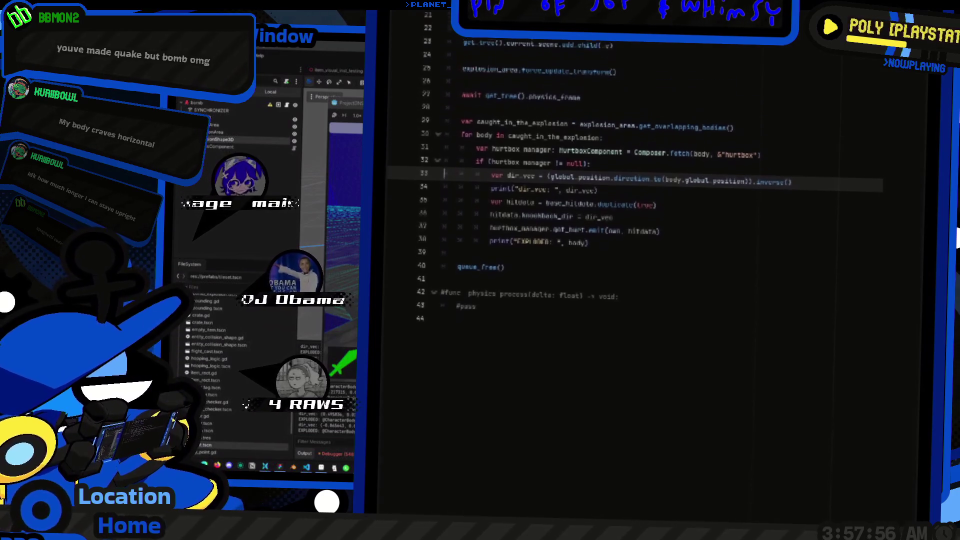
Step: Duplicate the dir_vec line 33 and switch to the game for a test run
key(ctrl+shift+d)
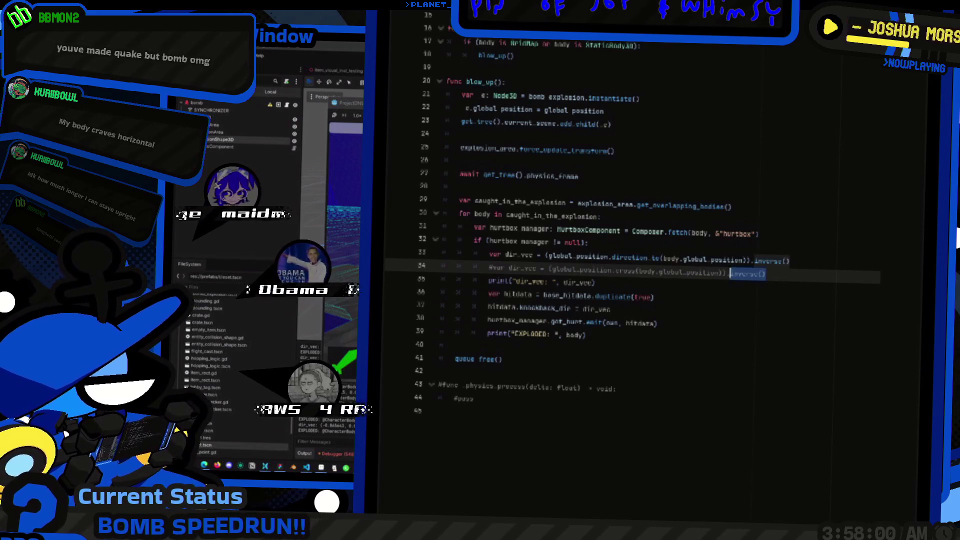
key(alt+Tab)
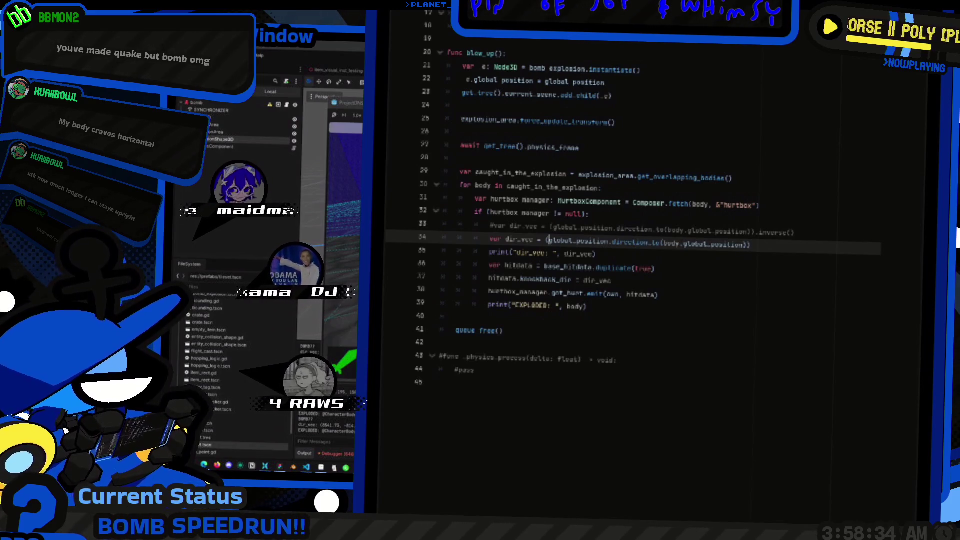
Step: Make line 34 compute dir_vec from self.global_position toward the body, then run the project
text(self.)
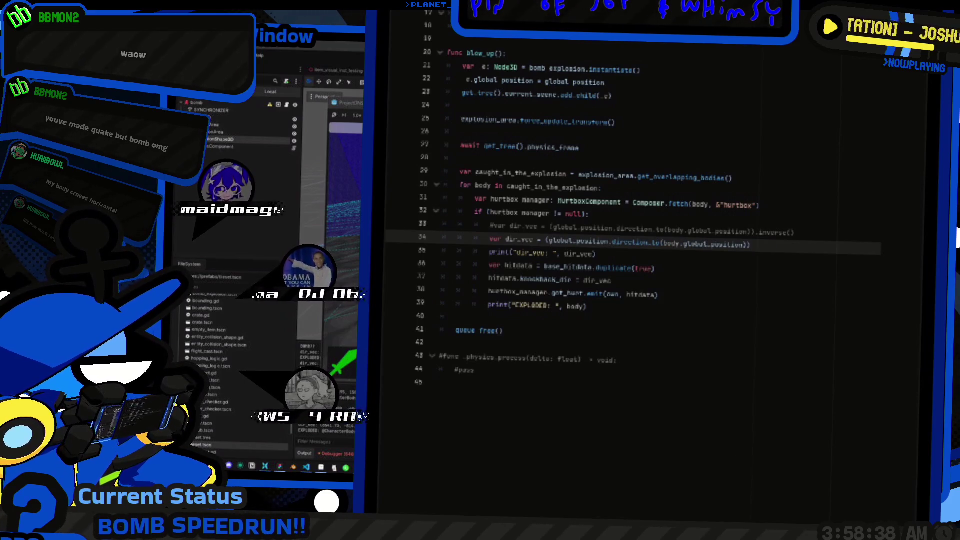
text(self.)
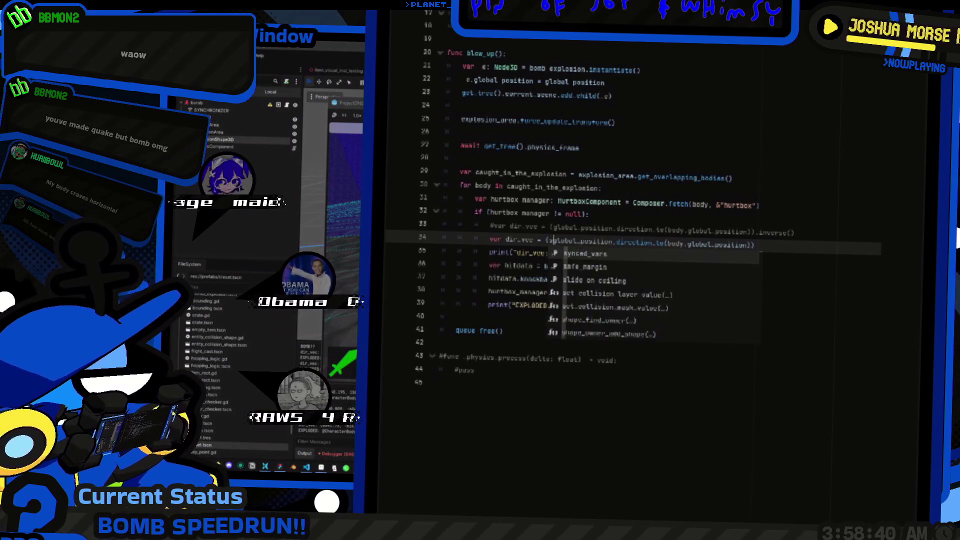
key(End)
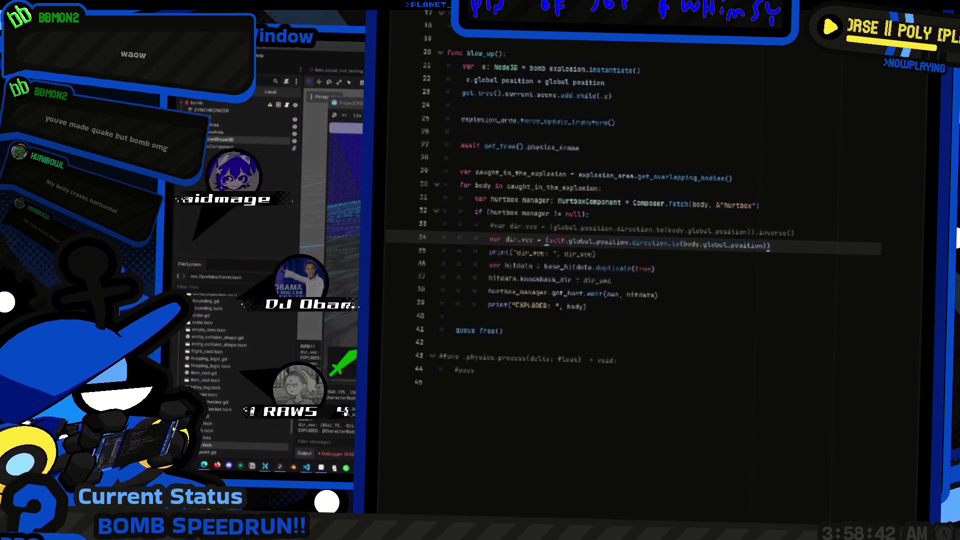
scroll(633, 203, up, 1)
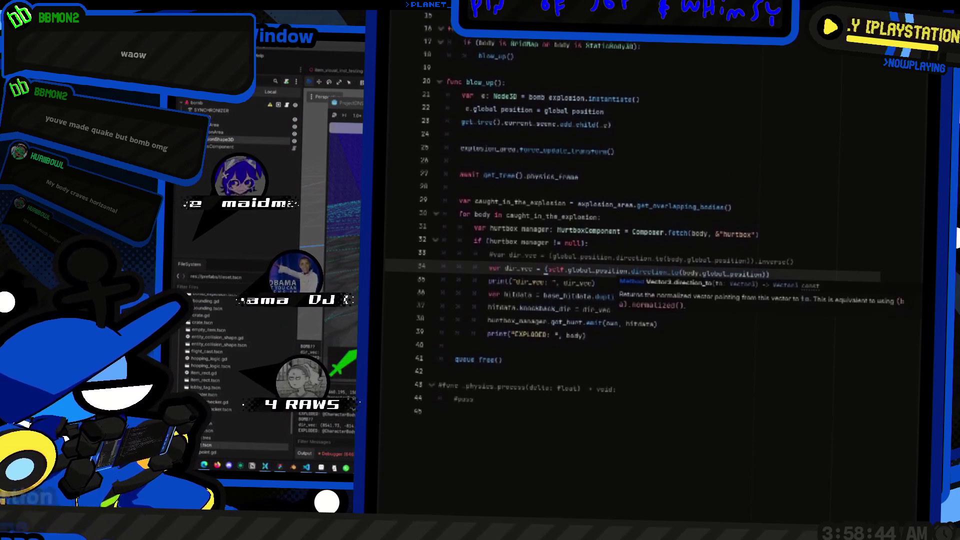
mouse_move(650, 275)
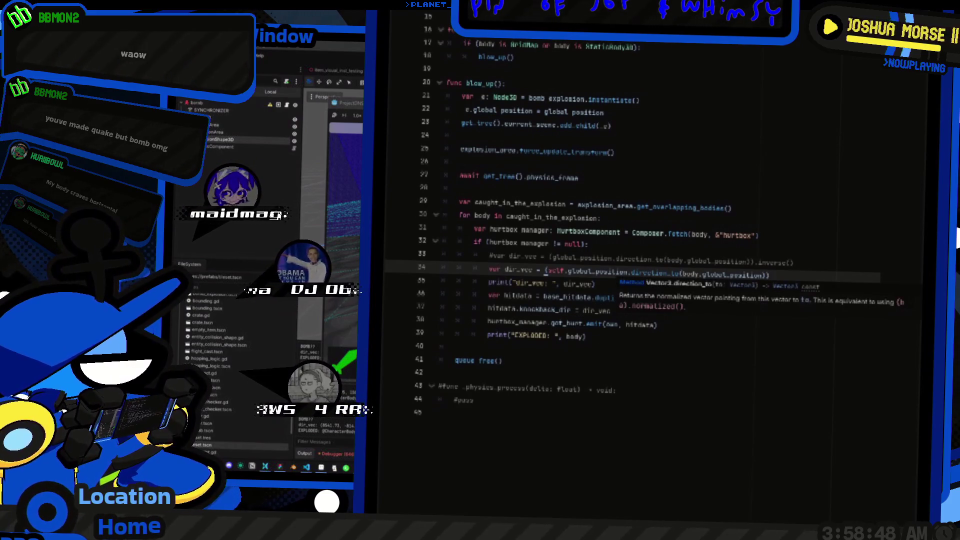
mouse_move(590, 272)
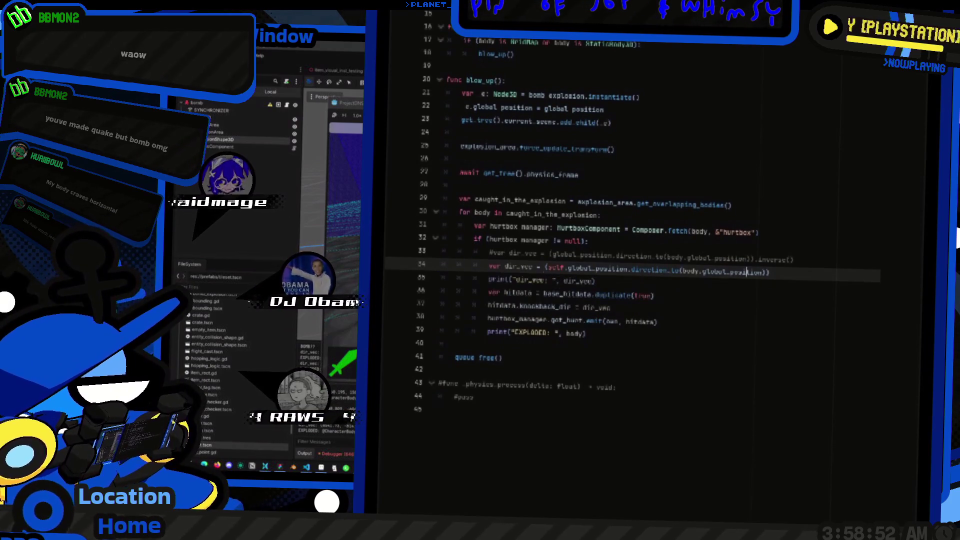
mouse_move(746, 272)
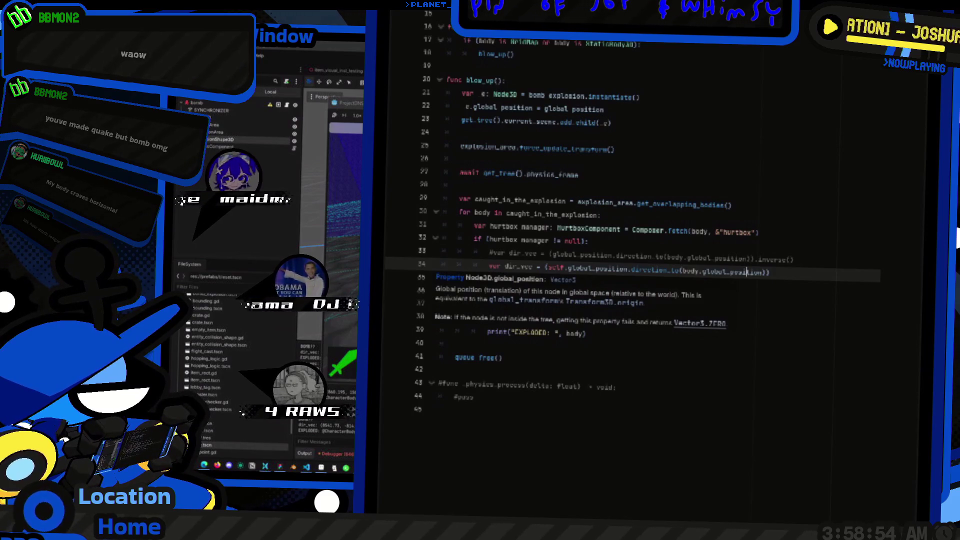
mouse_move(685, 275)
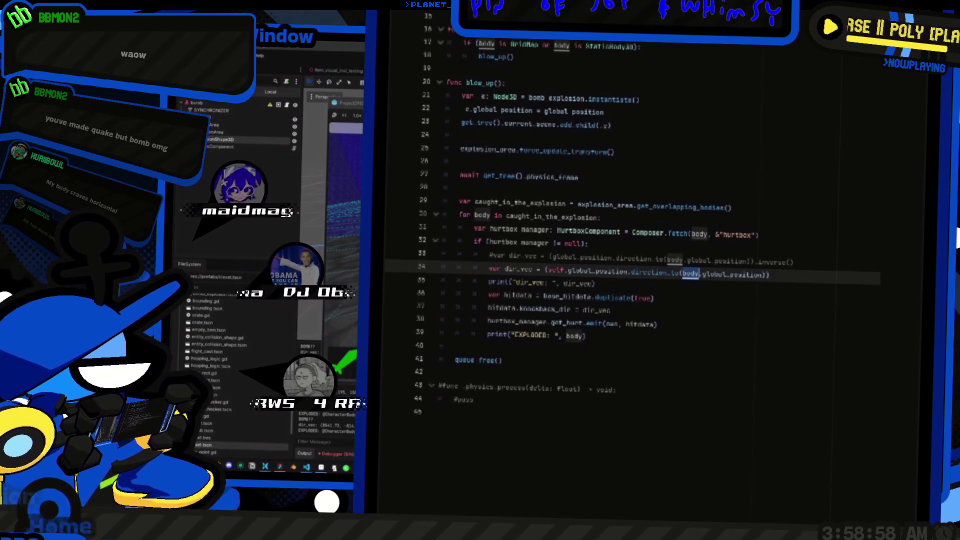
scroll(645, 215, down, 1)
key(alt+Tab)
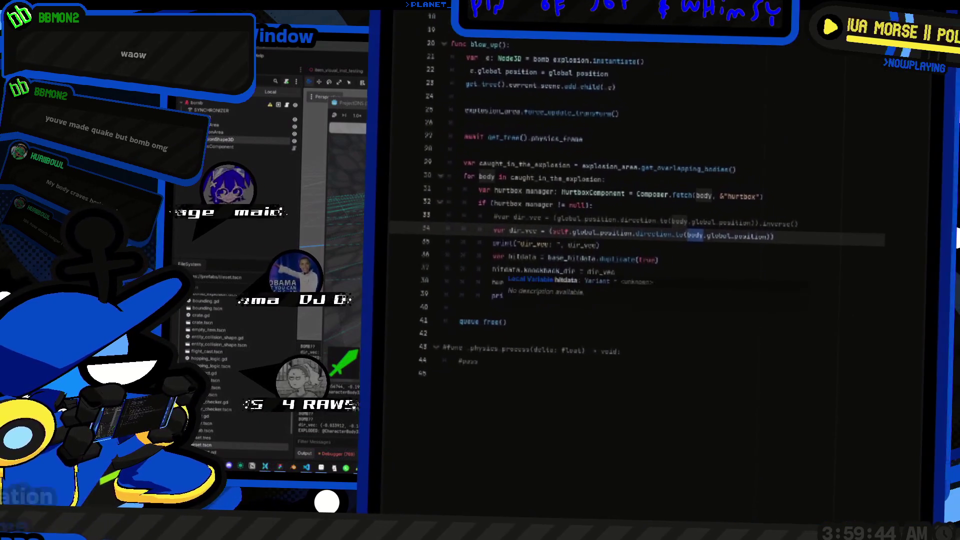
Step: Return to the dir_vec print around line 35 and rerun the game
click(655, 264)
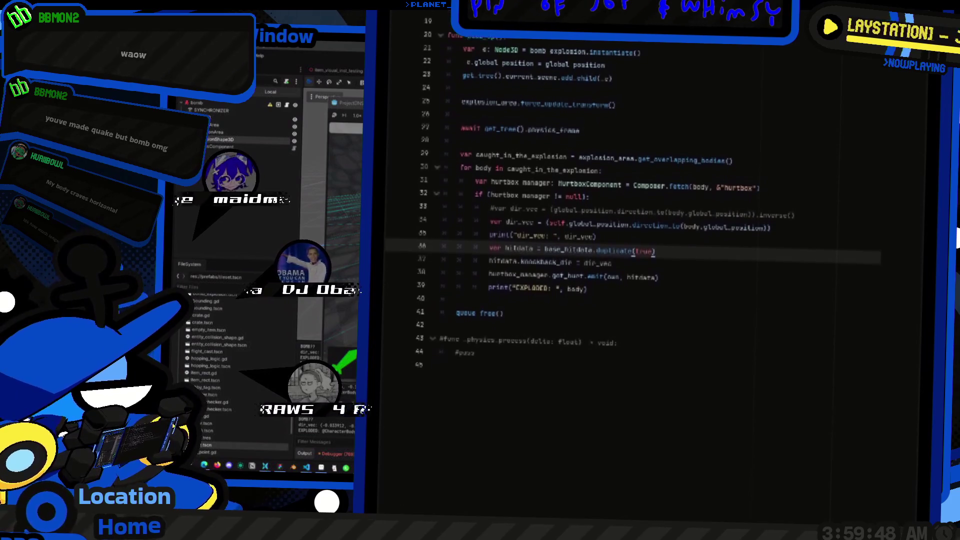
key(Up)
scroll(650, 200, up, 1)
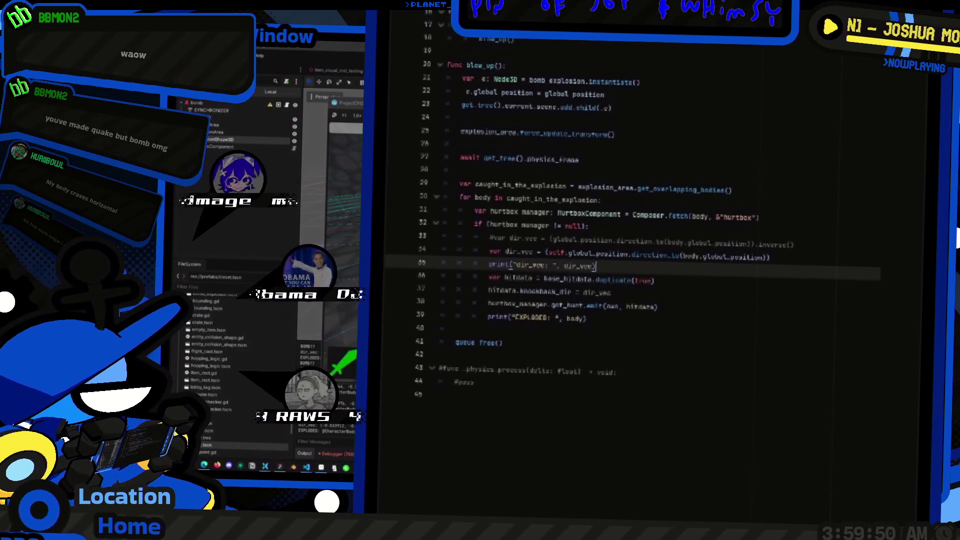
scroll(650, 200, down, 2)
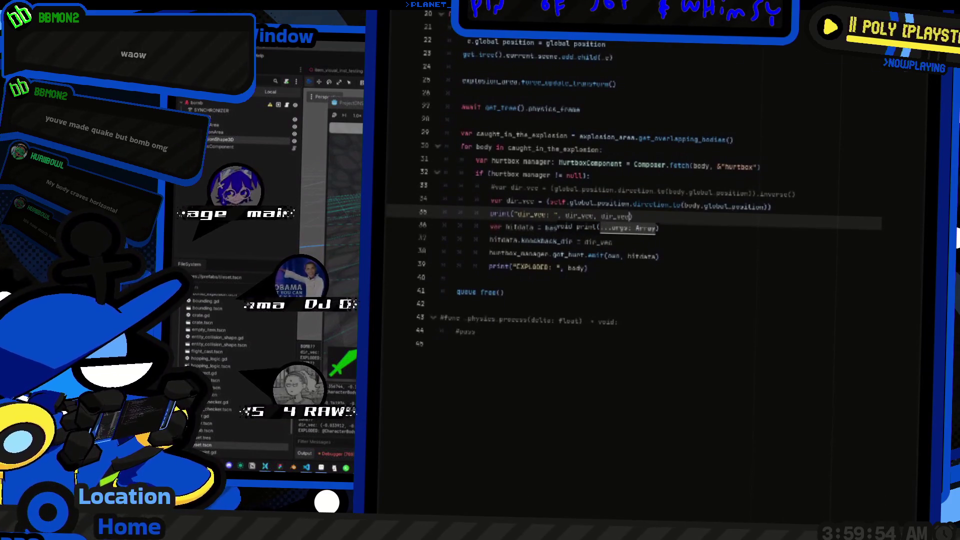
key(F5)
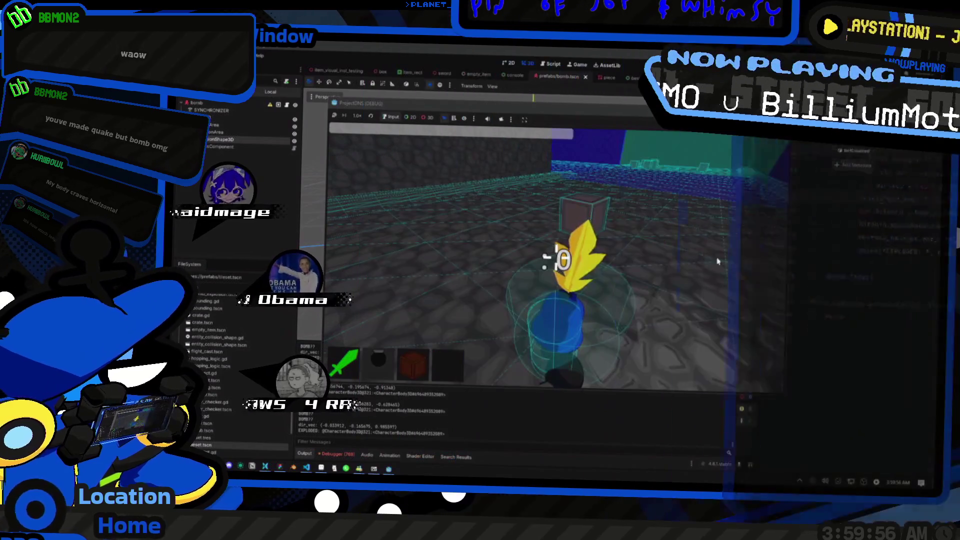
Step: Throw four bombs in the running game toward the green doorway and watch the explosion output
click(555, 257)
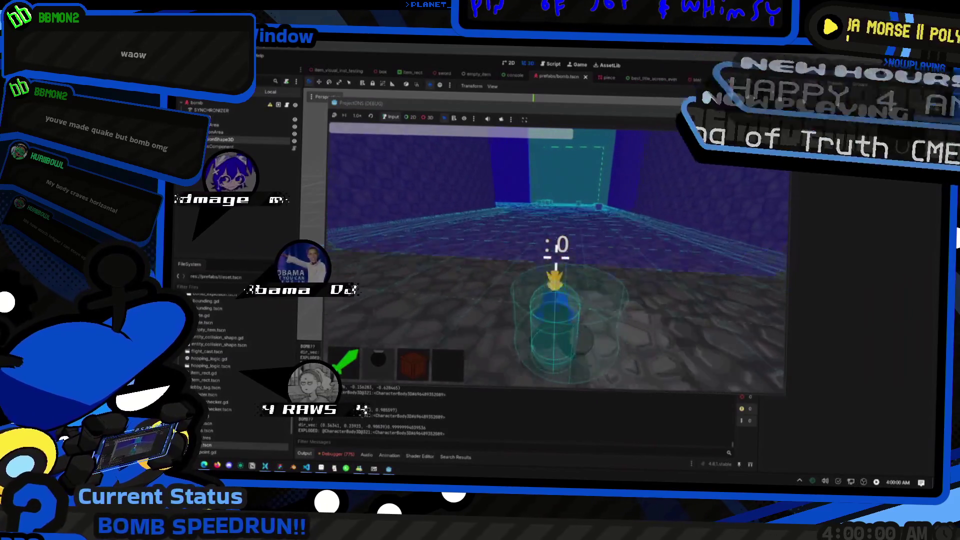
click(556, 257)
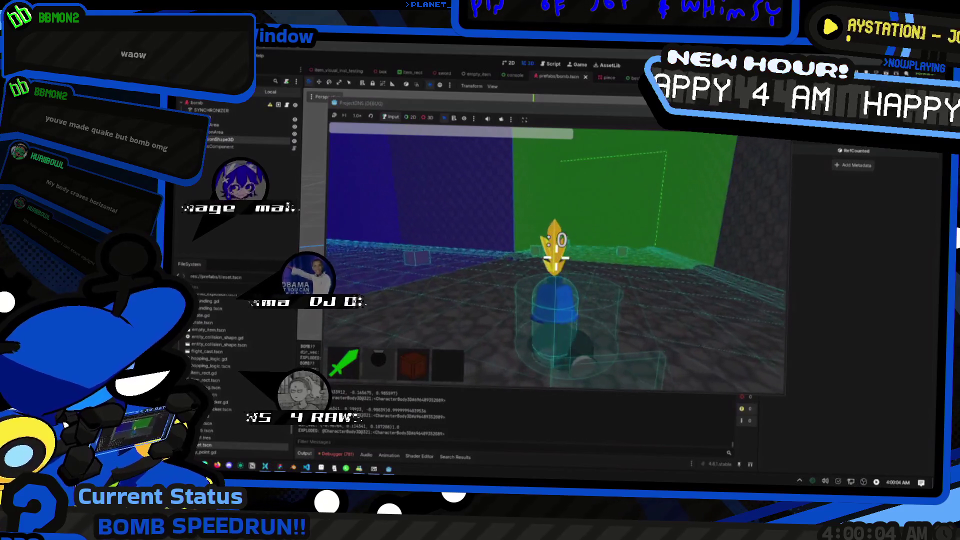
click(555, 258)
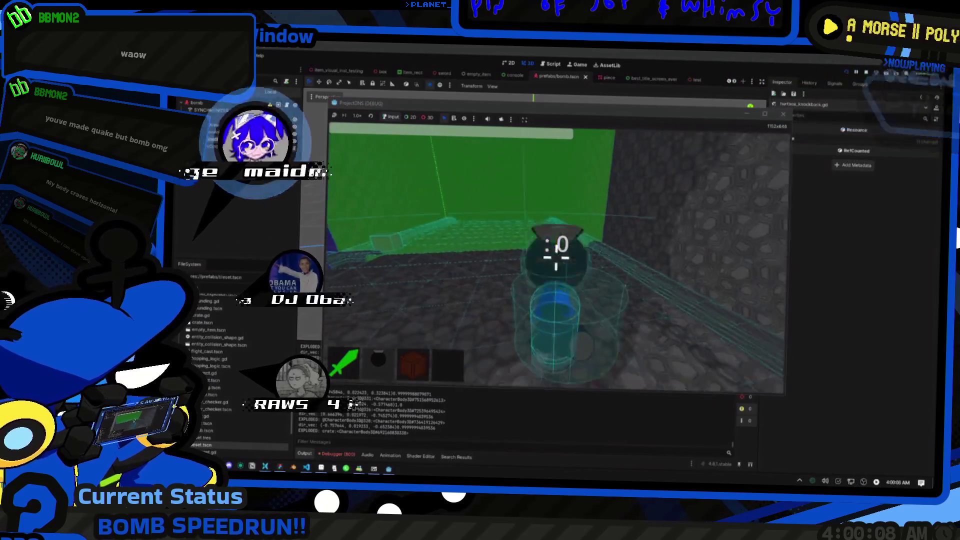
click(555, 258)
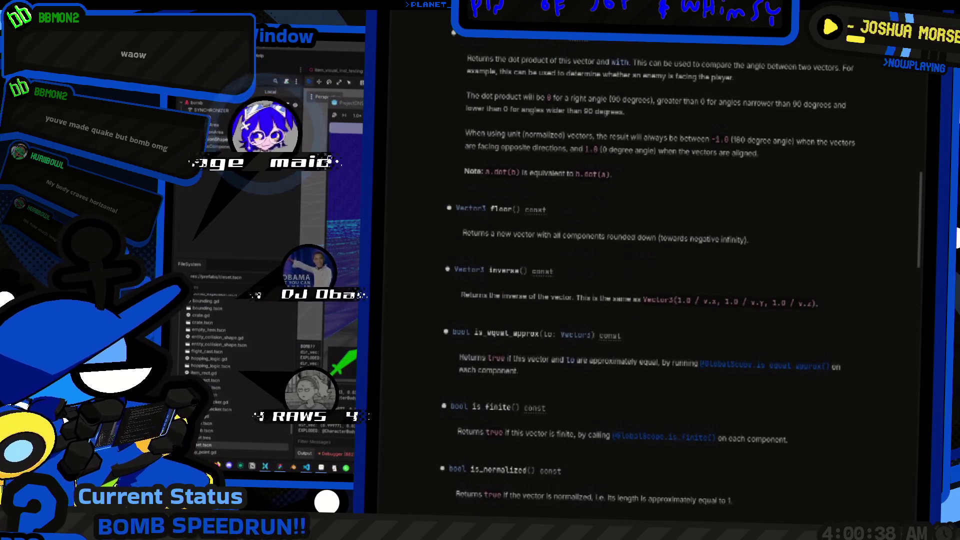
Step: Go back to the running game and toggle the in-game console open and closed
scroll(650, 275, up, 5)
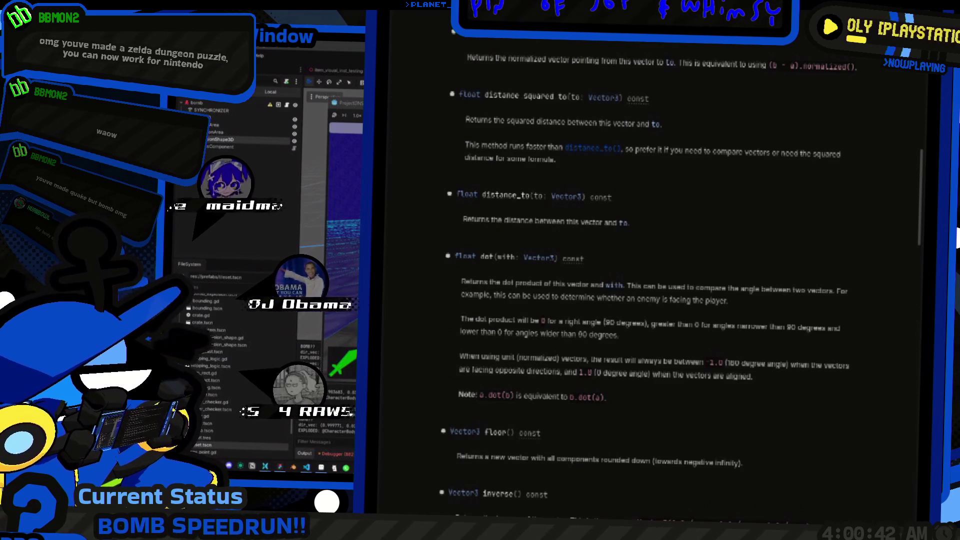
key(alt+Tab)
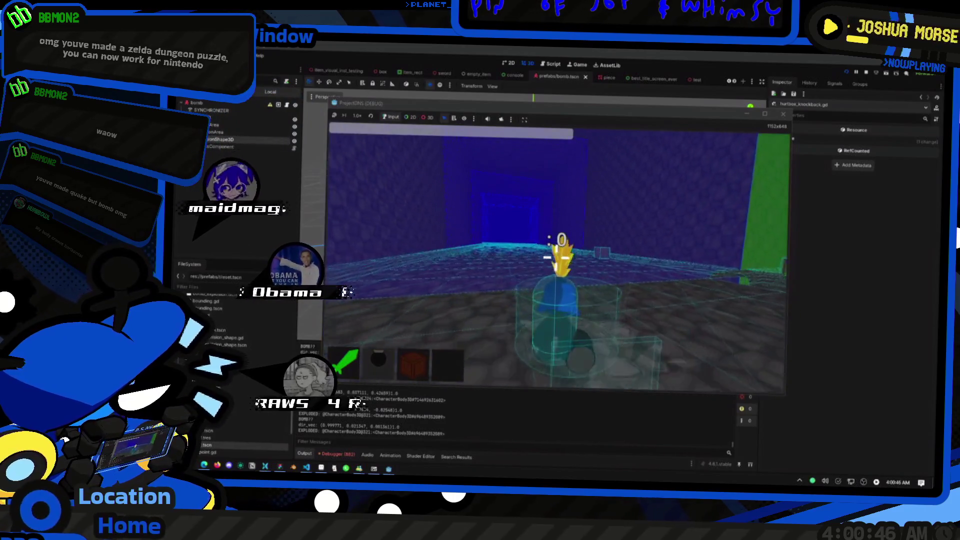
key(grave)
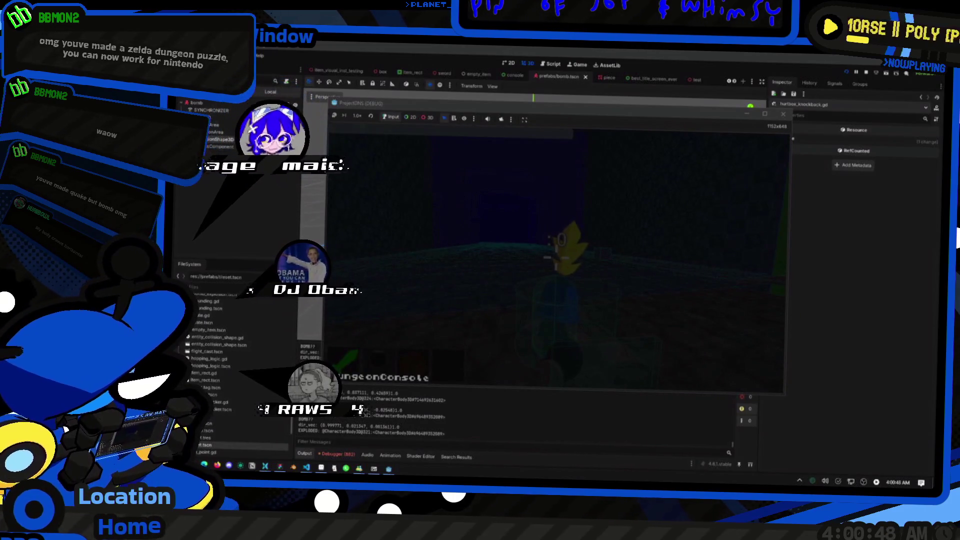
key(grave)
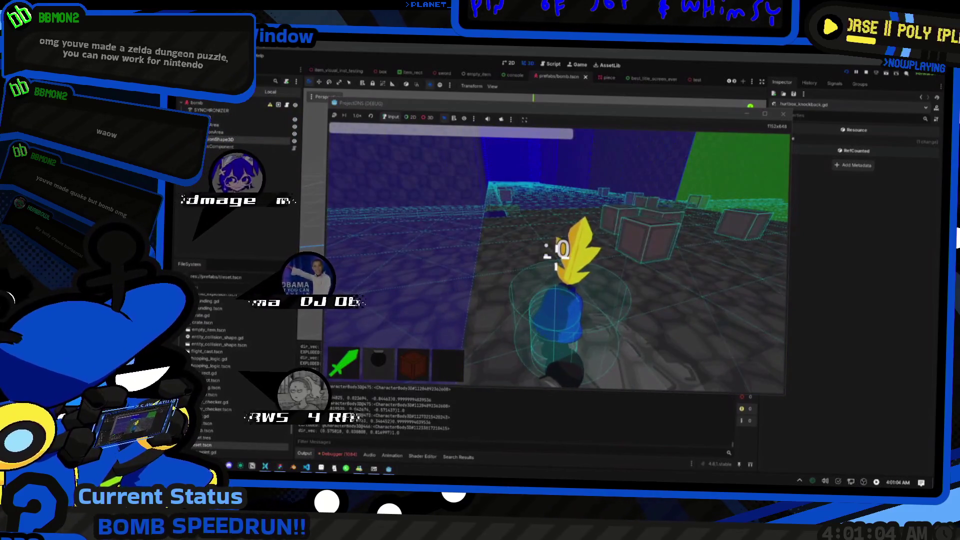
Step: Read the Vector3 documentation, then return to the bomb script
key(alt+Tab)
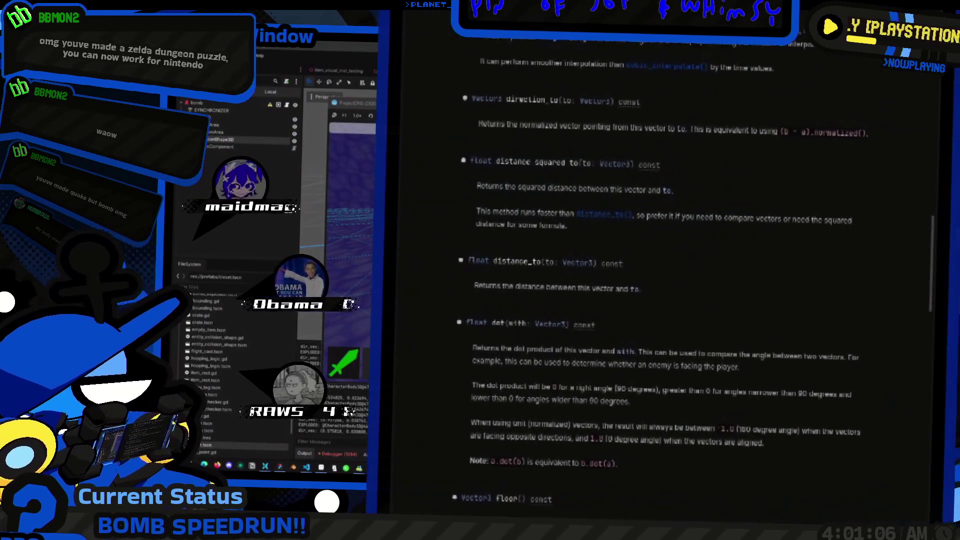
scroll(650, 275, up, 4)
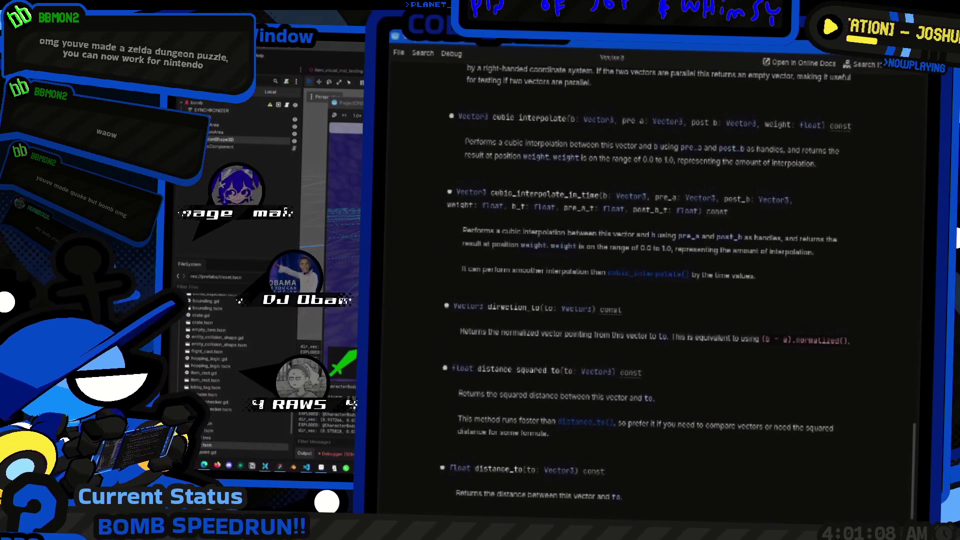
key(alt+Left)
scroll(650, 250, down, 5)
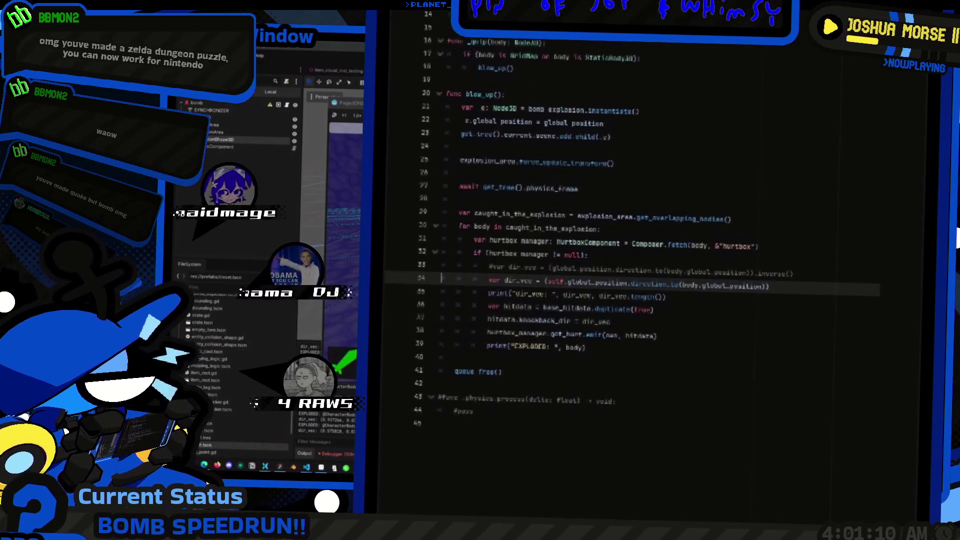
Step: Review bomb.gd around line 33, then switch to the Globals helper script and delete its trailing empty line
scroll(650, 225, down, 1)
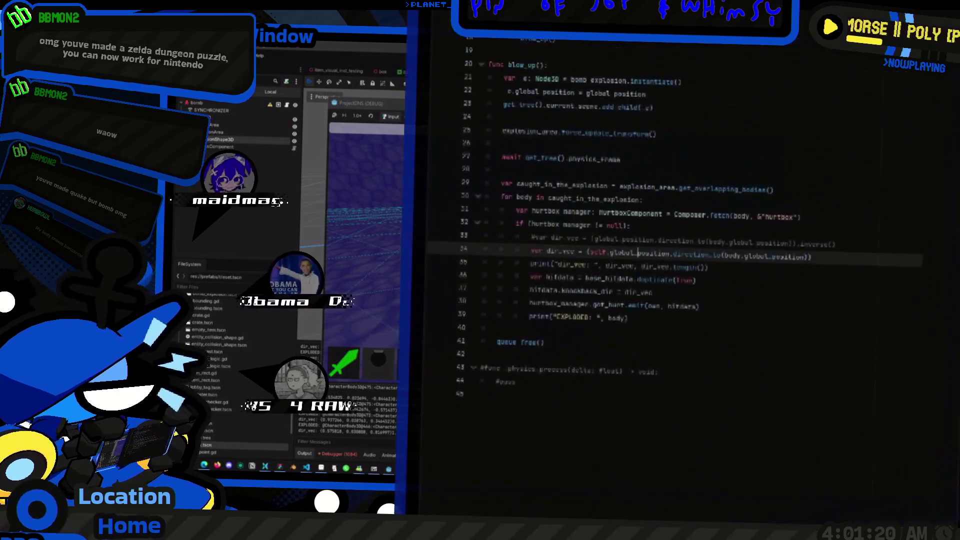
scroll(651, 225, up, 1)
scroll(650, 226, down, 1)
drag(549, 219, 629, 220)
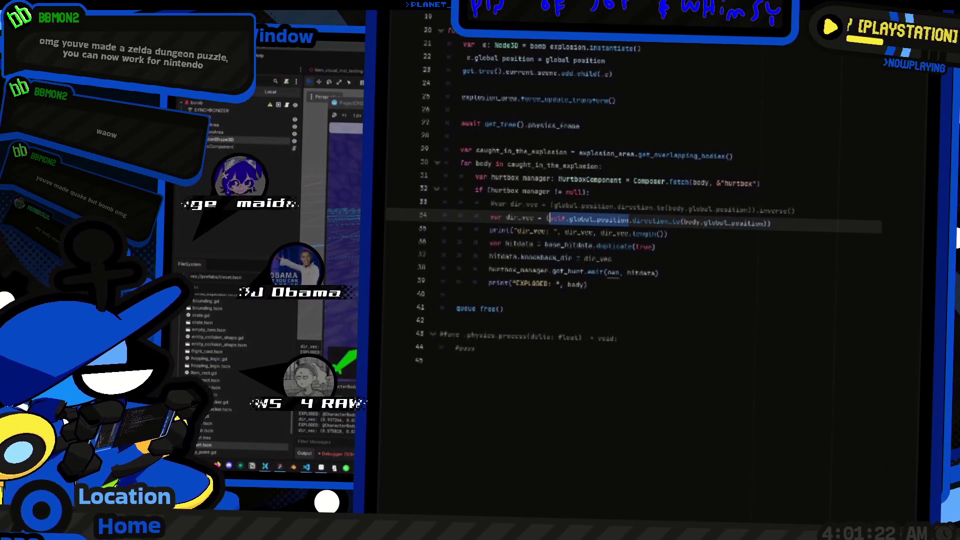
click(795, 211)
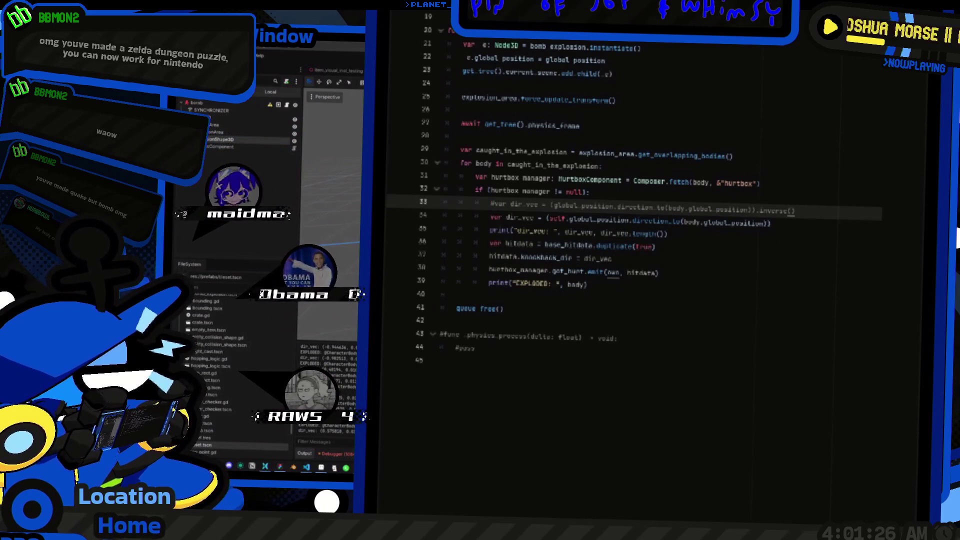
key(ctrl+Tab)
key(BackSpace)
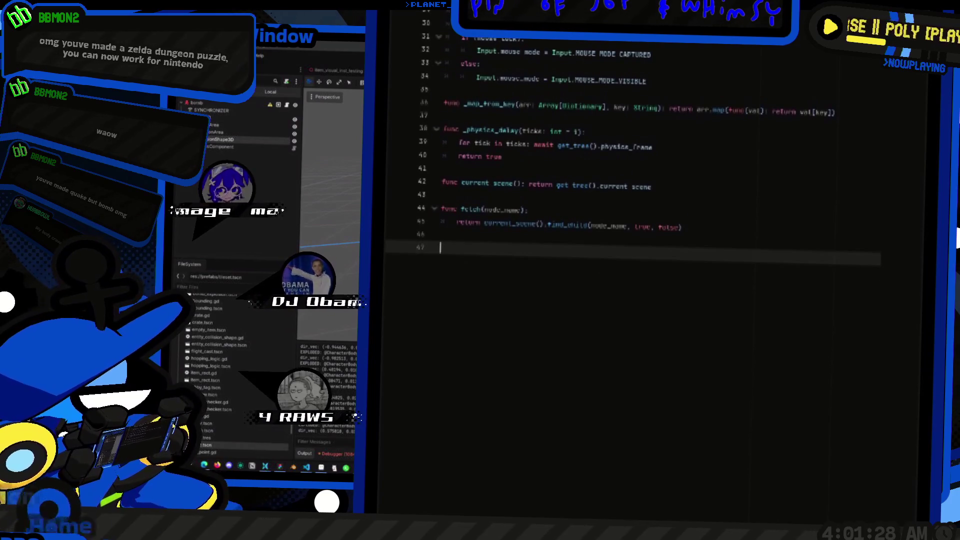
Step: Start func _debug_place(pos): with var CollisionShape = CollisionShape3D.new()
text(func )
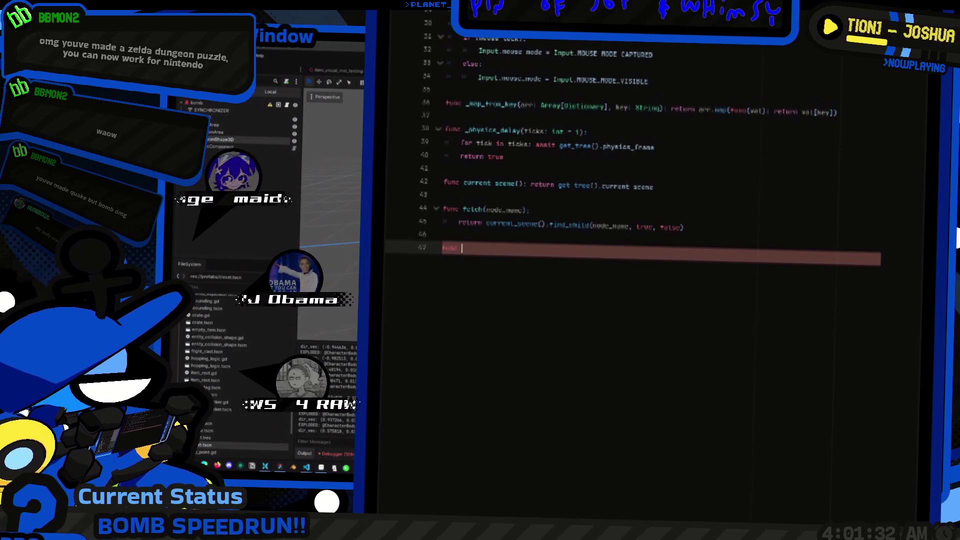
text(_debug_)
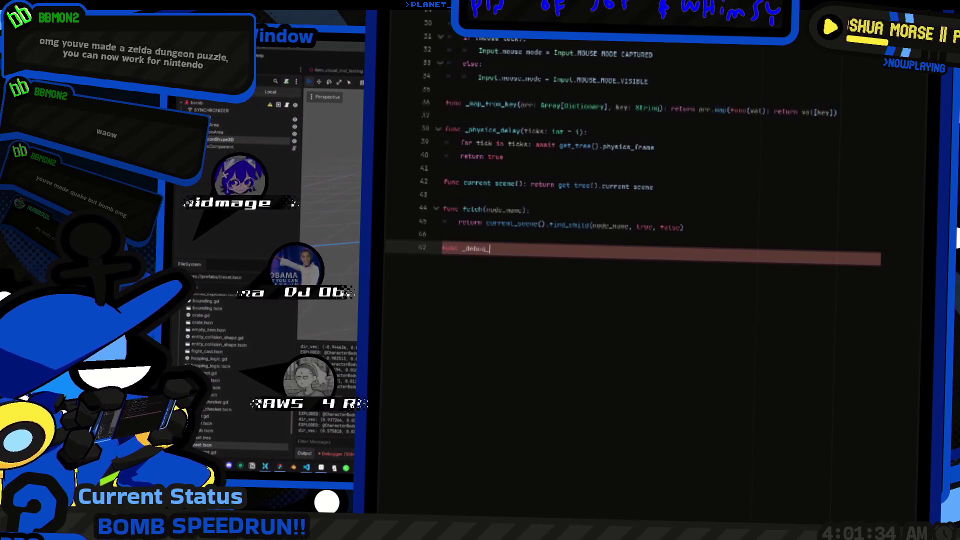
key(BackSpace)
key(BackSpace)
key(BackSpace)
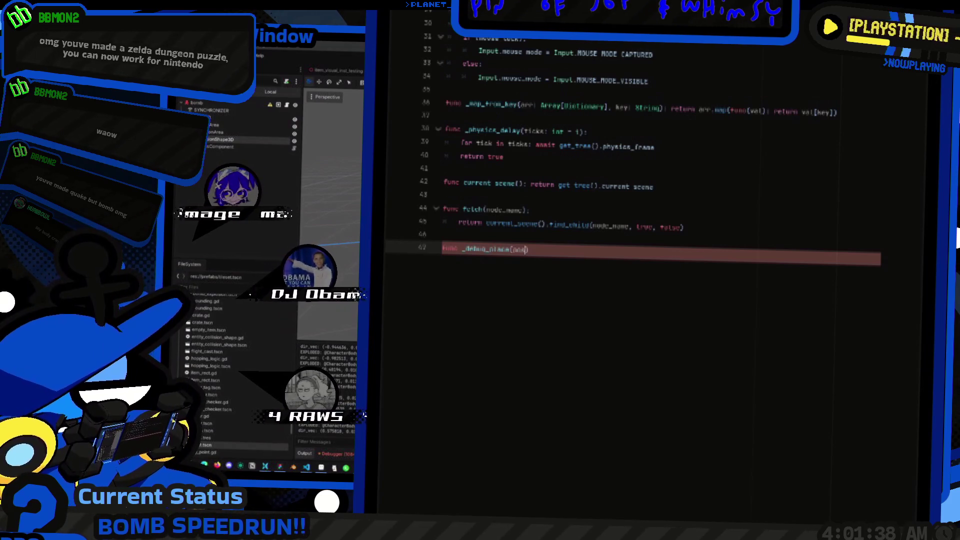
text(r3):)
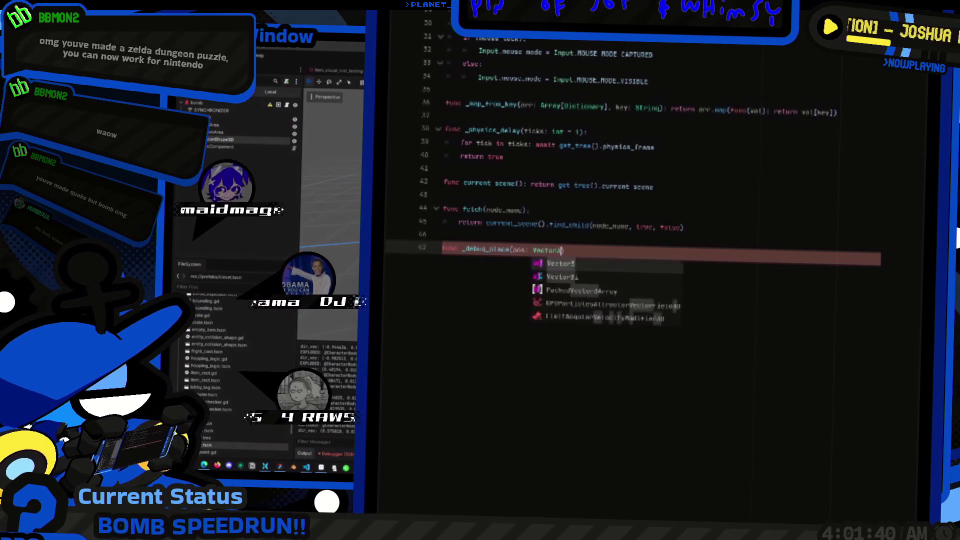
key(Return)
text(self.global_position)
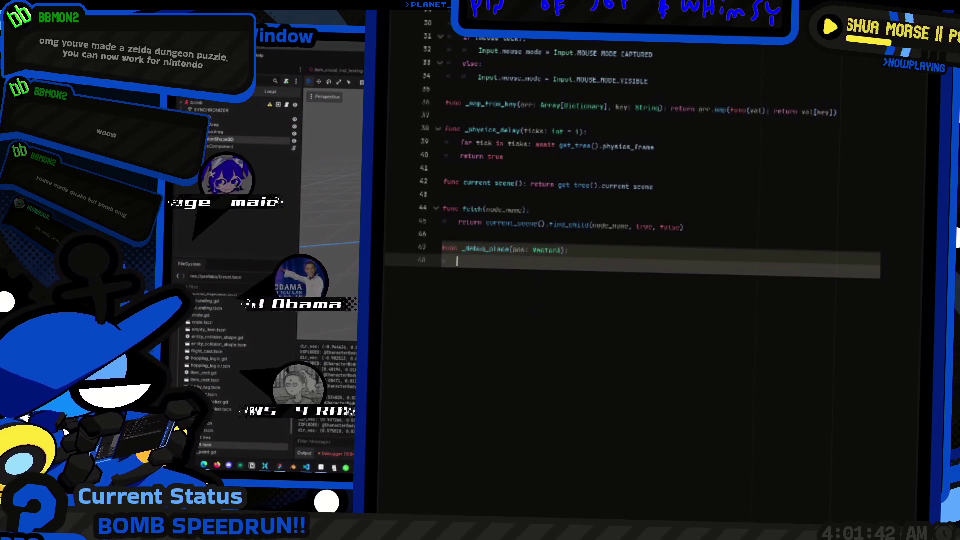
text(pos)
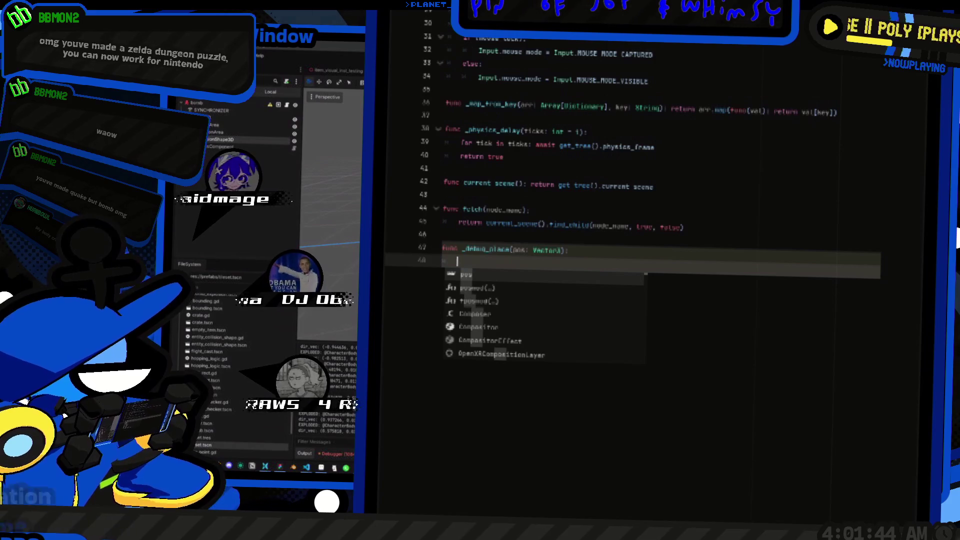
key(BackSpace)
key(BackSpace)
key(BackSpace)
text(var coll)
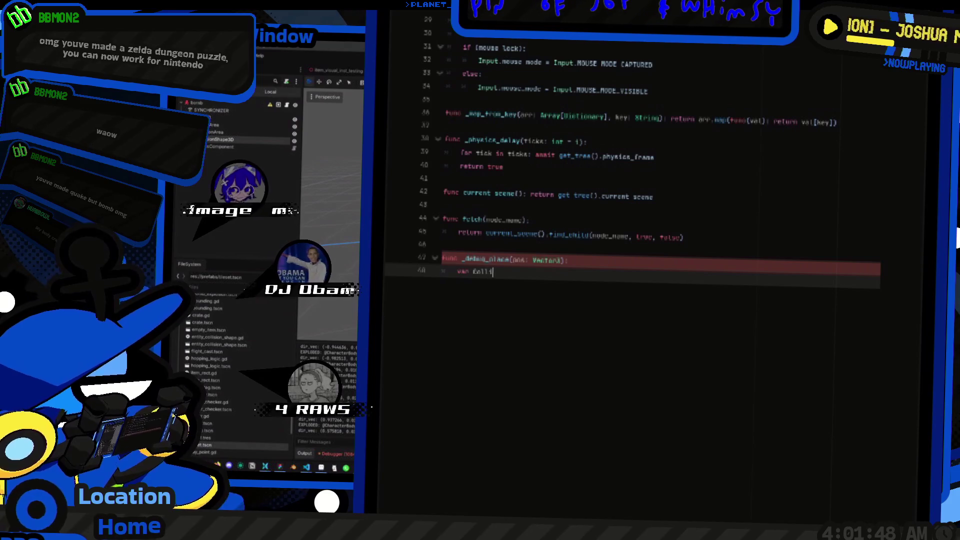
text(sionShape)
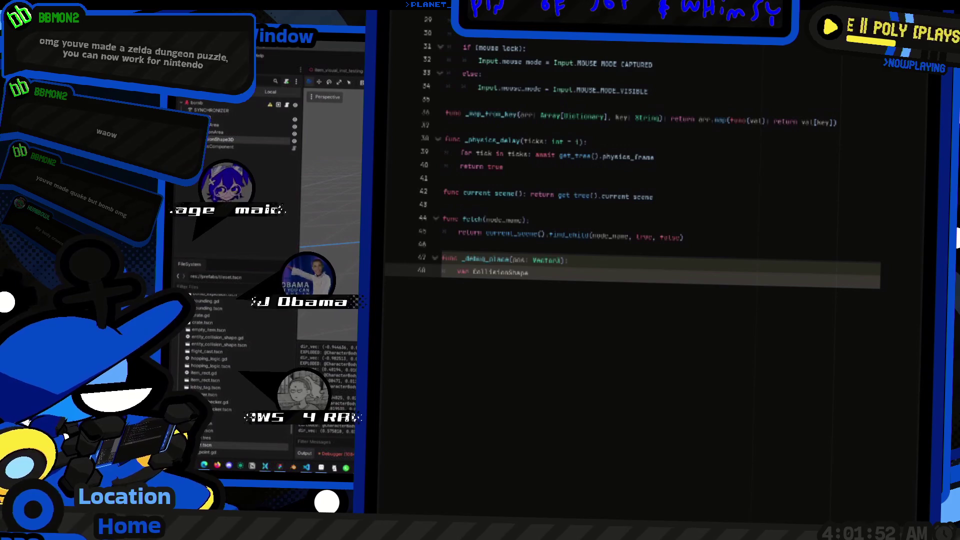
text( = Coll)
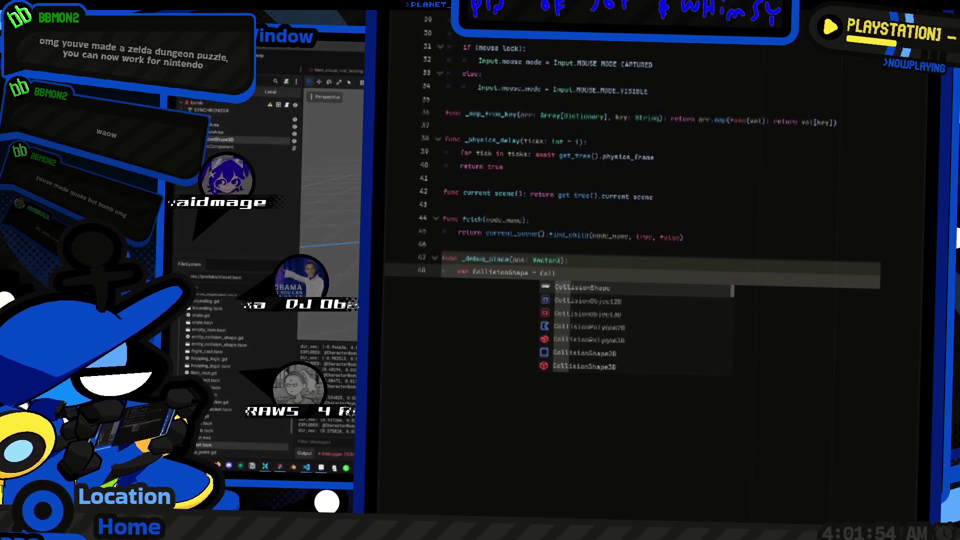
key(Down)
key(Down)
key(Return)
text(.new()
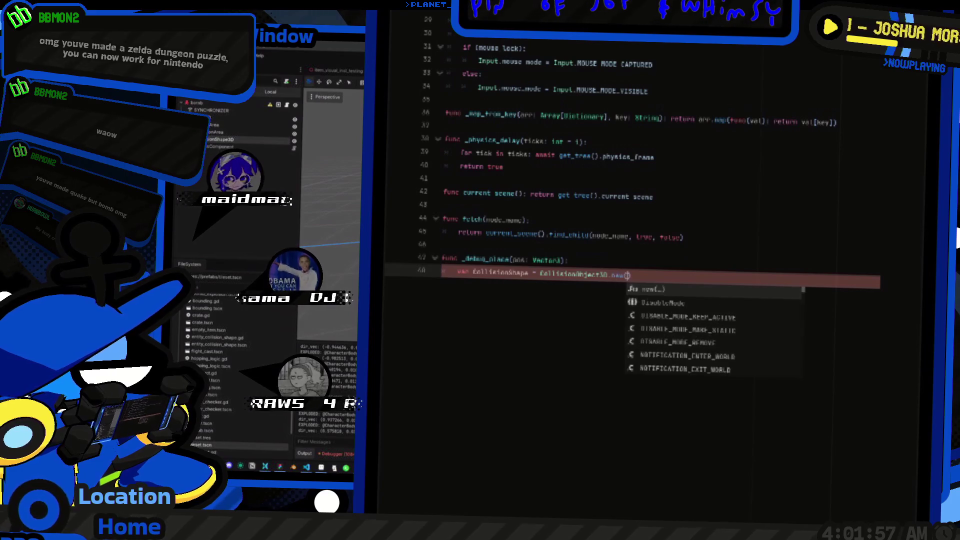
key(Return)
Step: Add a line 49 creating a new SphereShape3D for the collision shape
key(Return)
text(CollisionShape.shape)
key(Return)
text(p)
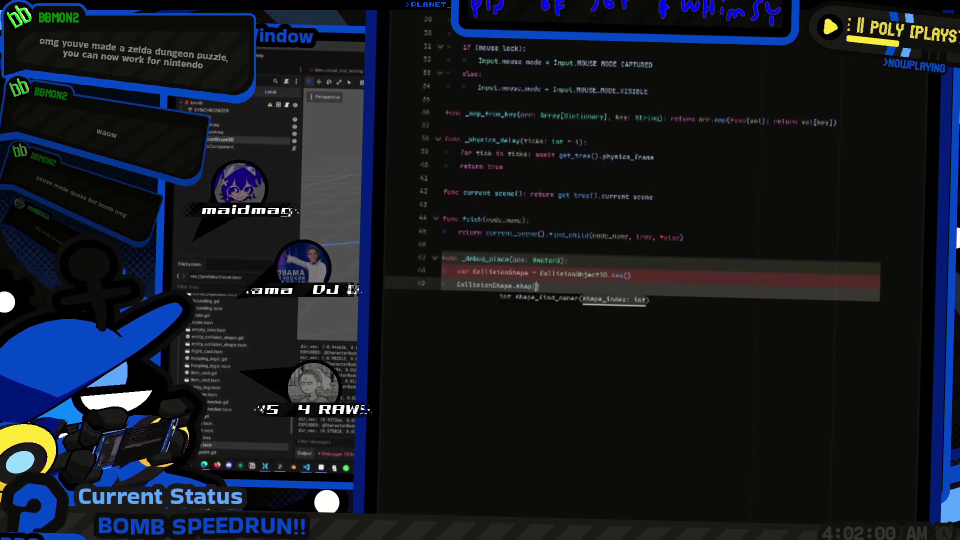
key(BackSpace)
key(BackSpace)
key(BackSpace)
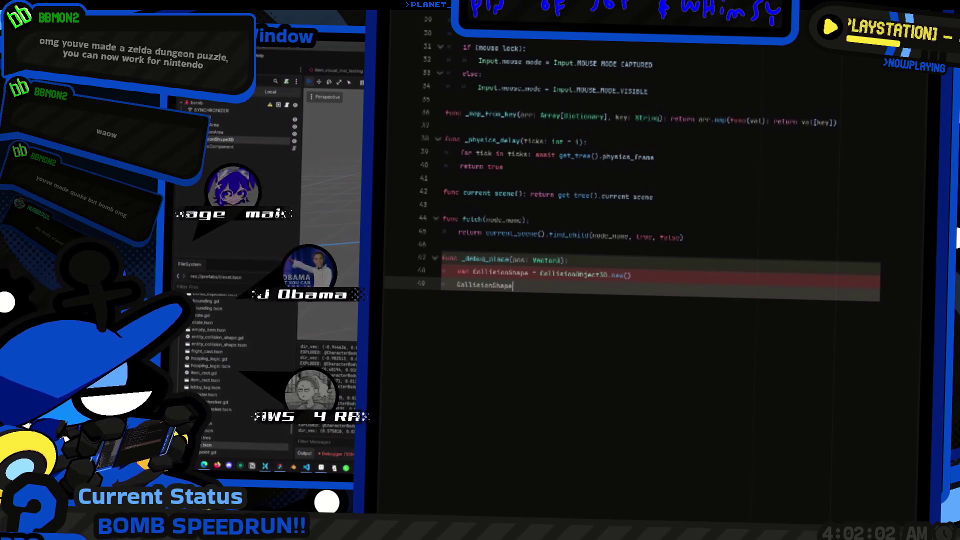
text(.)
key(Escape)
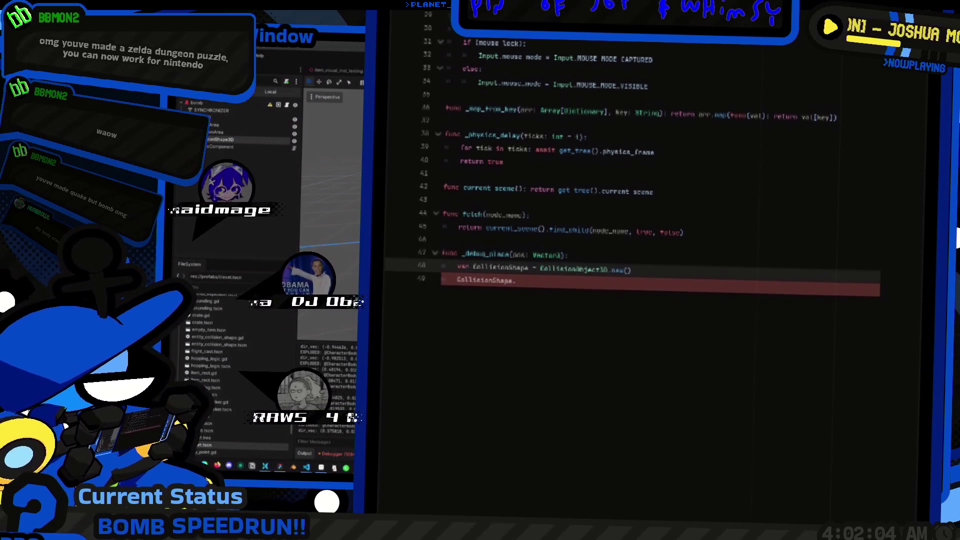
drag(577, 252, 601, 252)
text(Sh)
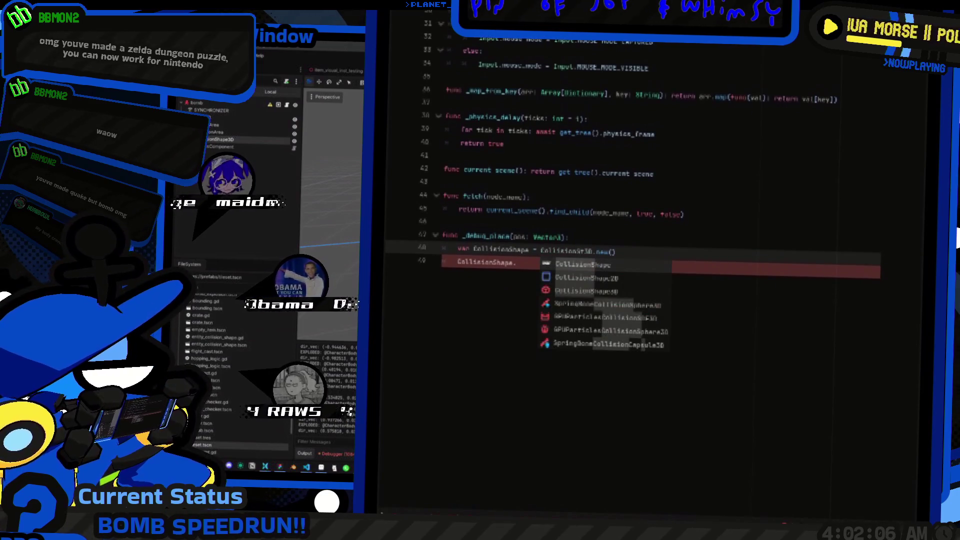
text(ape)
click(517, 262)
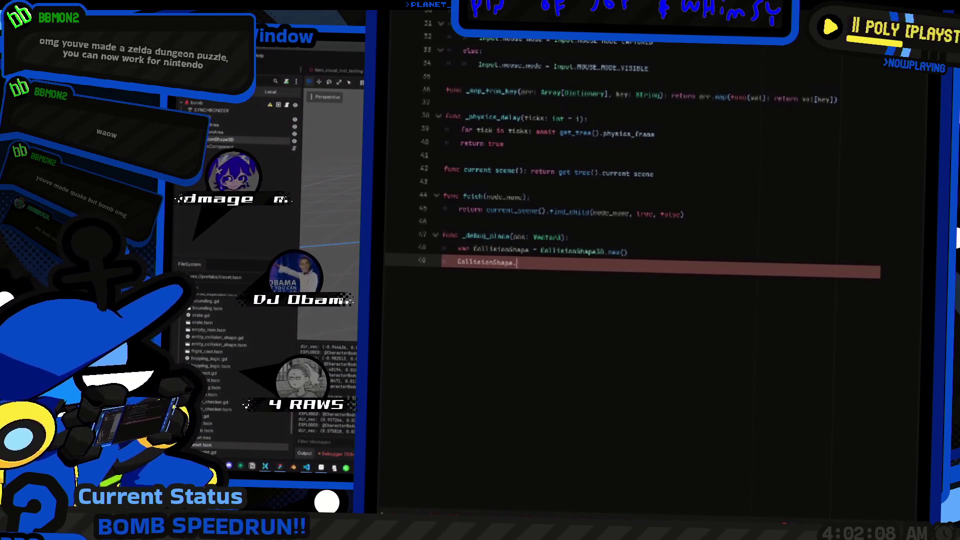
text(shape = )
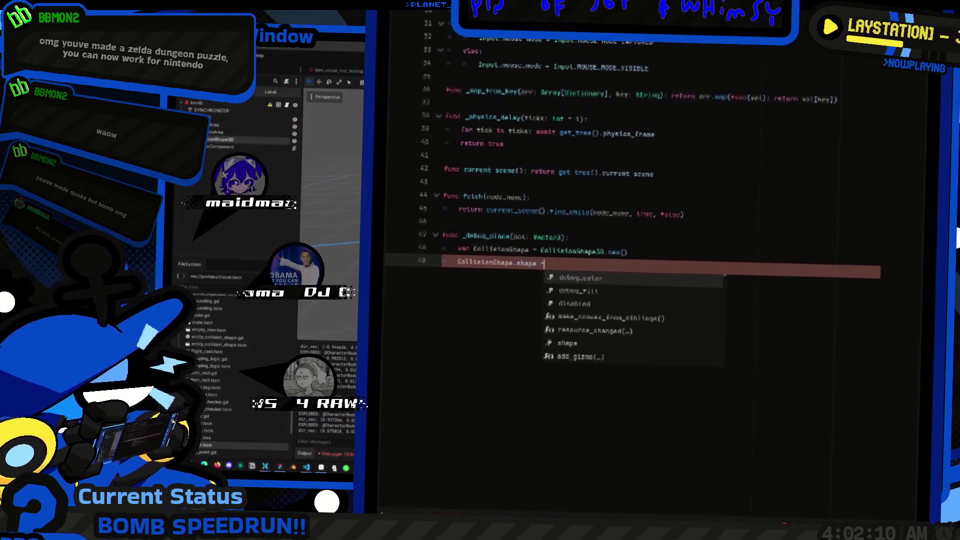
text(Sphere)
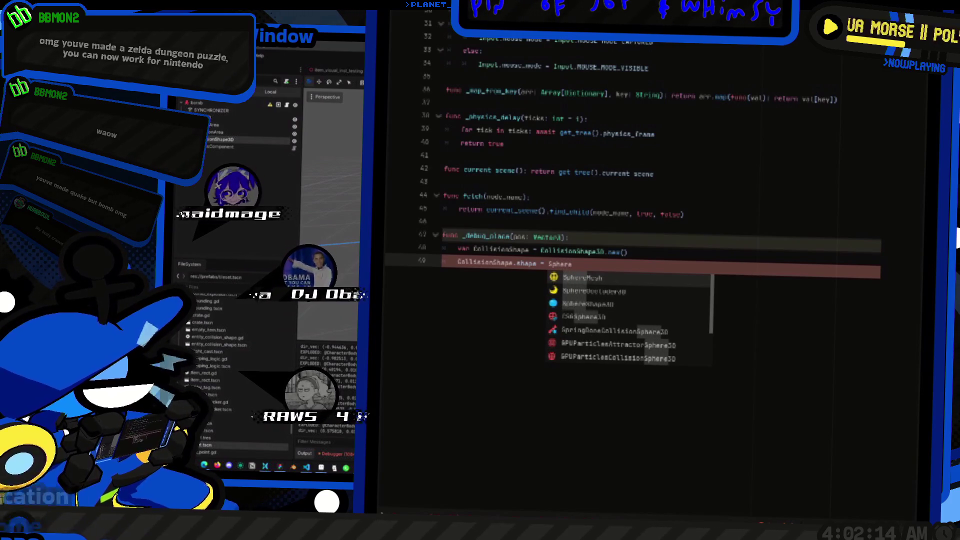
key(Down)
key(Down)
key(Return)
text(.new())
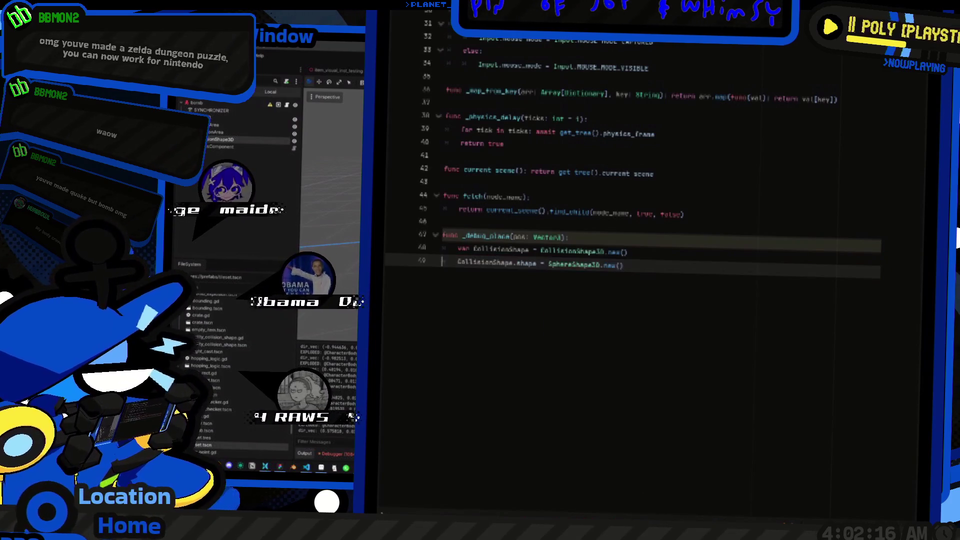
Step: Copy the shape line onto line 50 and turn line 49 into a SphereShape variable declaration
key(shift+Home)
key(ctrl+c)
key(End)
key(Return)
key(ctrl+v)
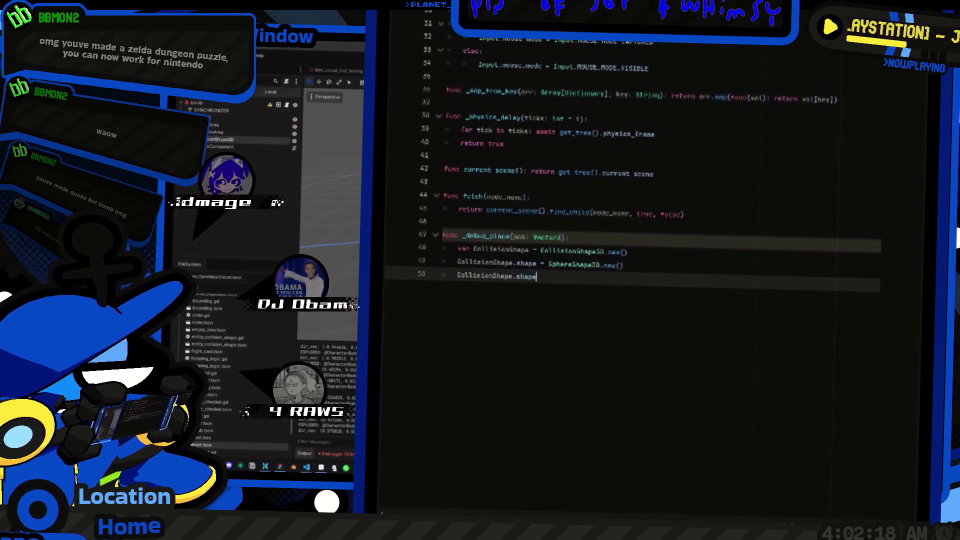
key(Escape)
key(ctrl+space)
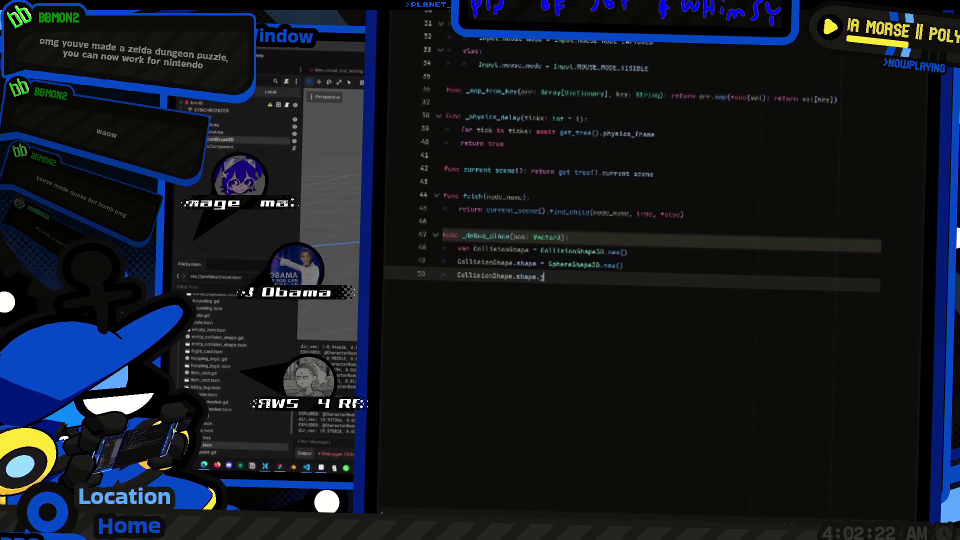
text(hei)
key(BackSpace)
key(BackSpace)
key(BackSpace)
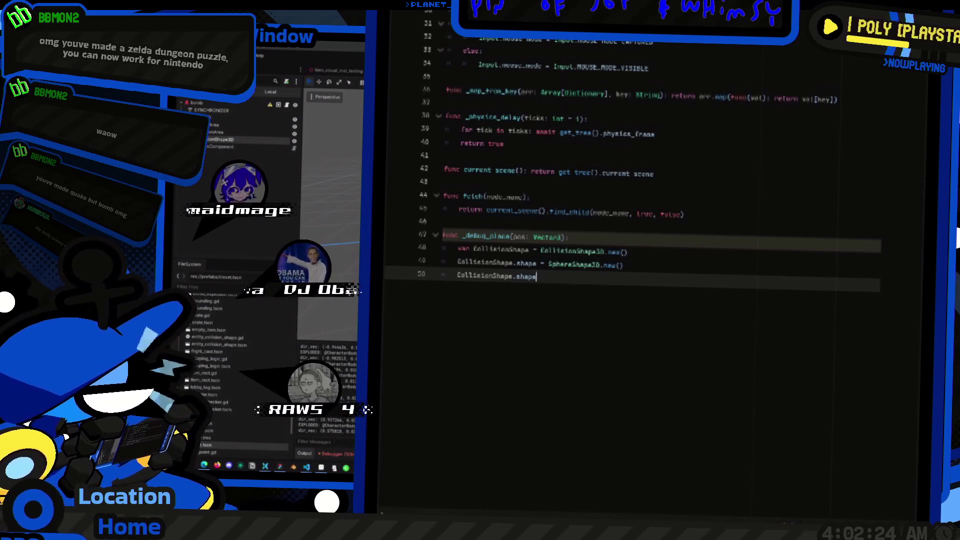
click(560, 264)
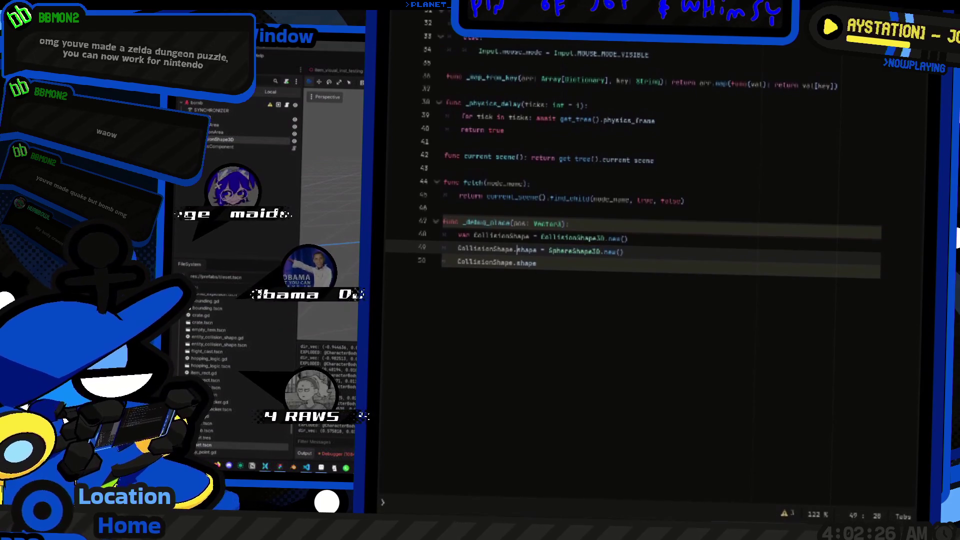
key(shift+Home)
text(let)
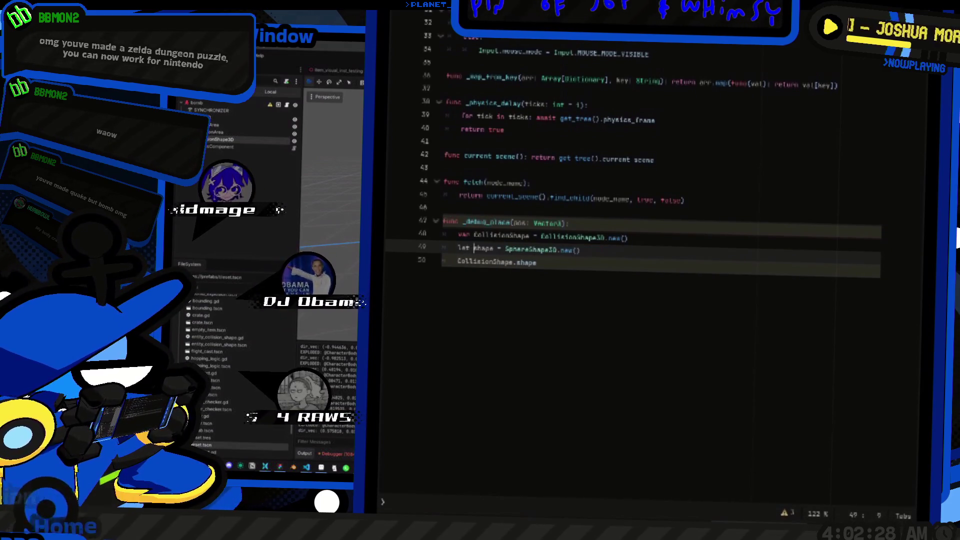
key(Delete)
text(S)
Step: Assign CollisionShape.shape = SphereShape, declare it with var, and set the sphere's radius
click(516, 262)
key(End)
text(= SphereShape)
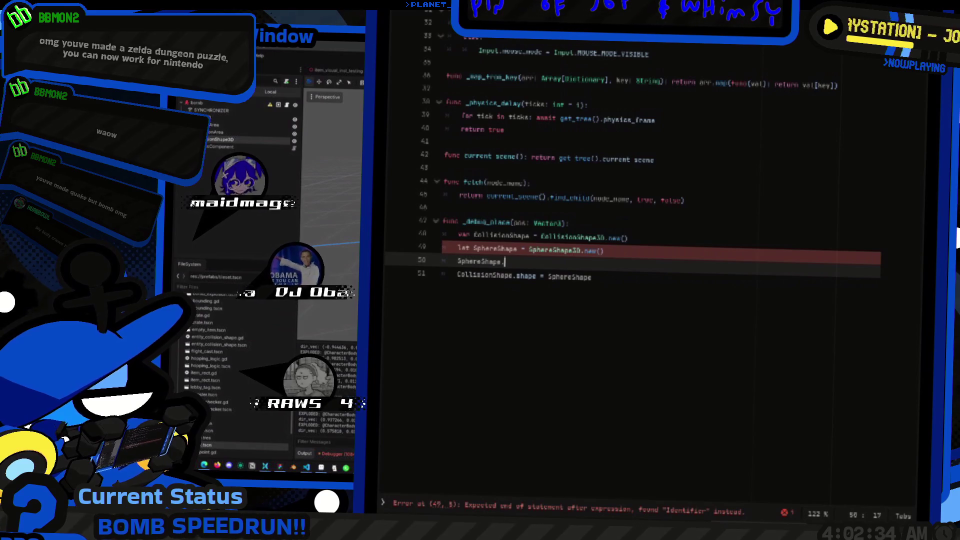
key(Up)
key(BackSpace)
key(BackSpace)
key(BackSpace)
text(var)
key(Down)
text(ra)
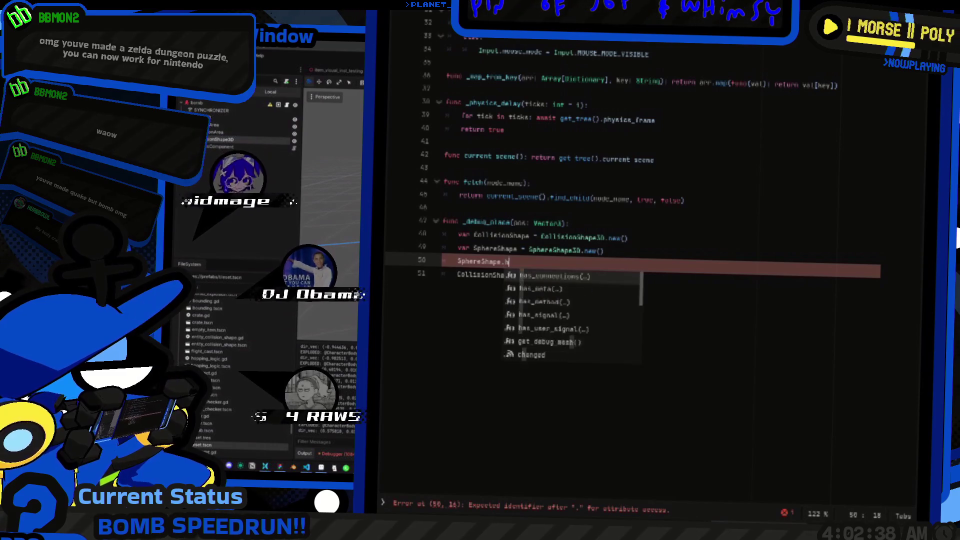
key(Return)
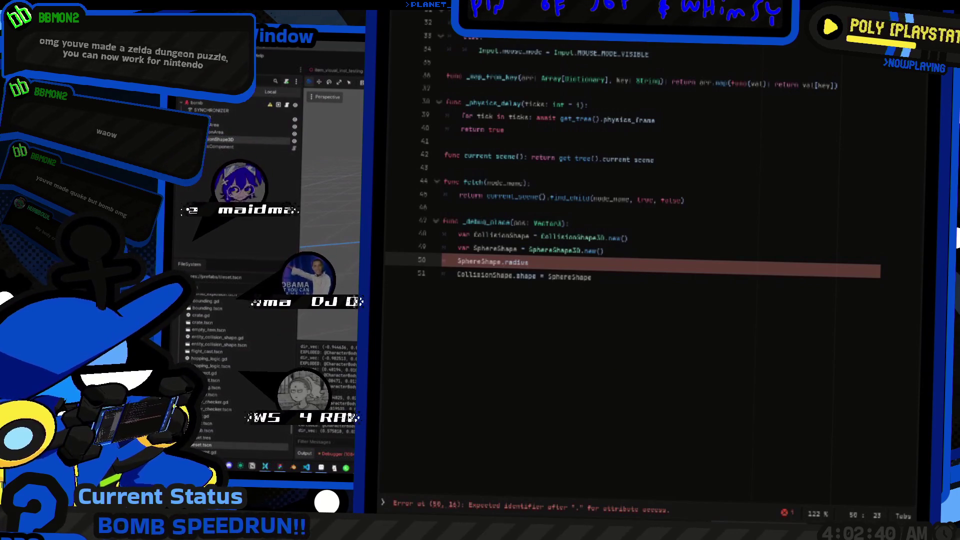
text( = 1)
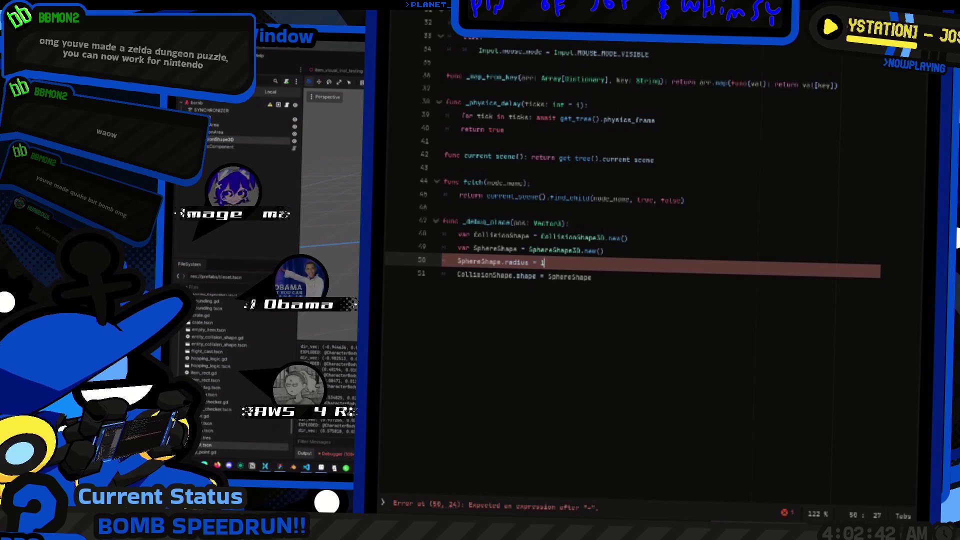
Step: Delete the unfinished duplicated line below the radius setting
key(ctrl+shift+d)
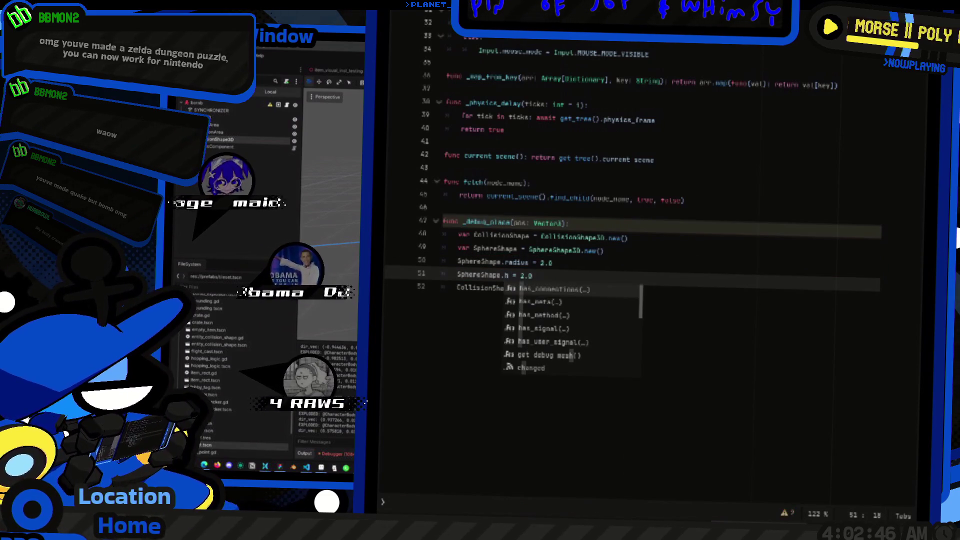
key(BackSpace)
key(BackSpace)
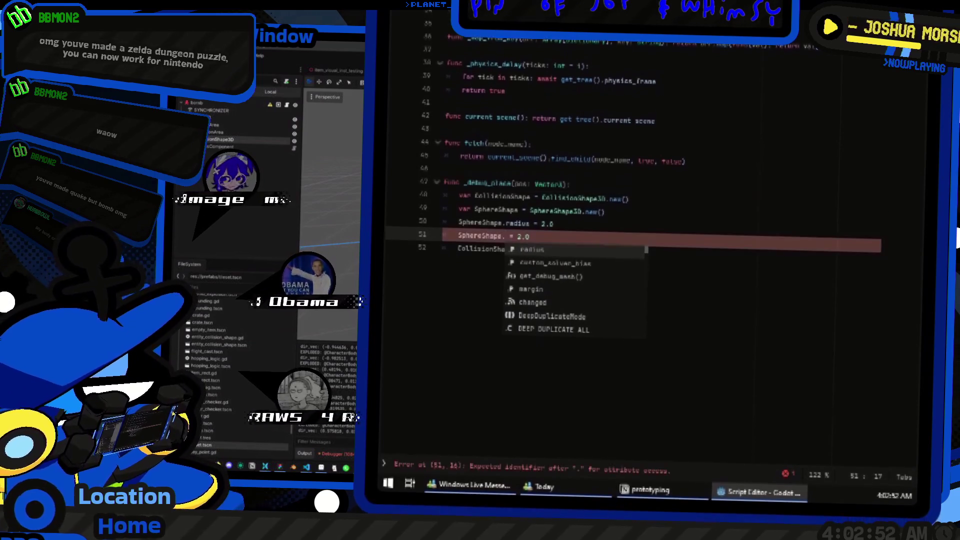
key(Down)
key(Down)
key(Down)
key(Down)
key(Down)
key(Down)
key(Escape)
key(End)
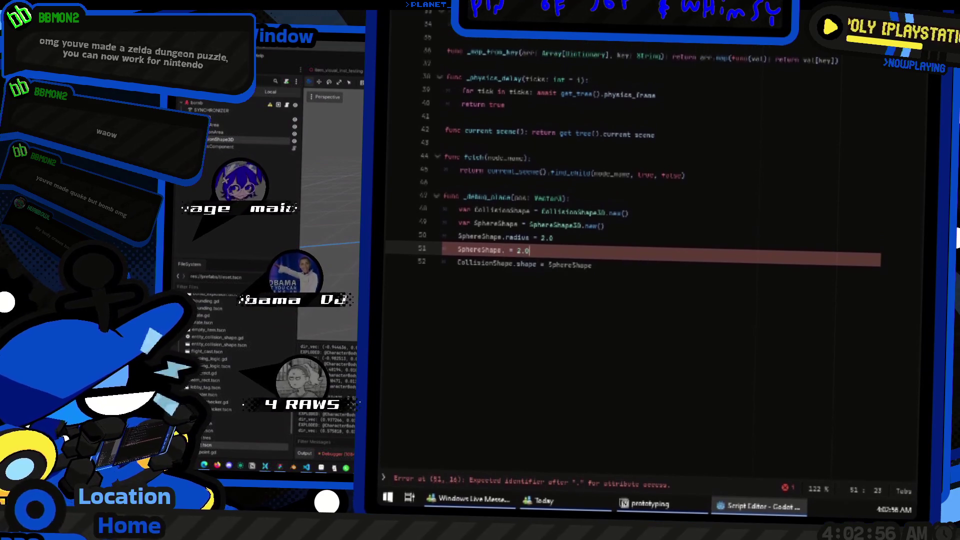
key(shift+Home)
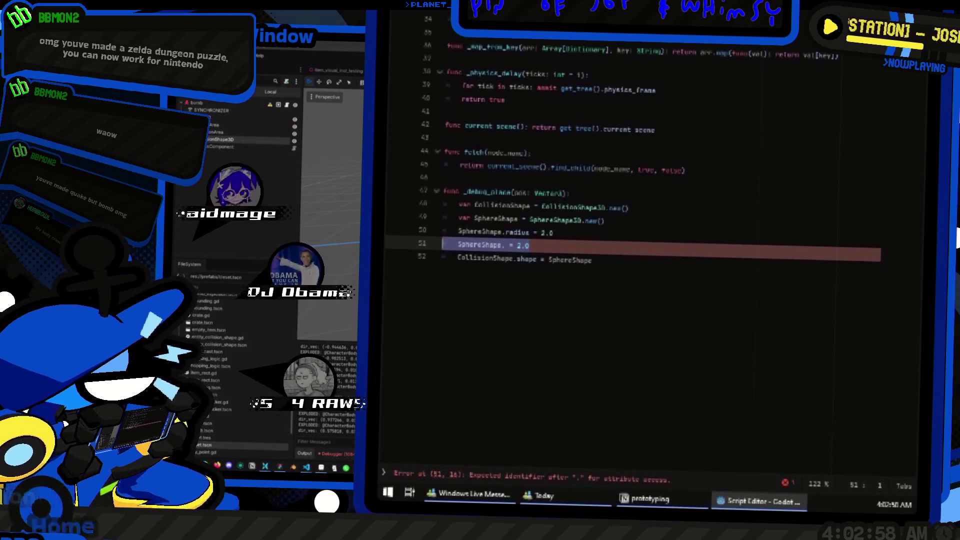
key(BackSpace)
key(BackSpace)
key(Down)
Step: Add get_tree().current_scene.add_child(CollisionShape) after the shape assignment
key(End)
key(Return)
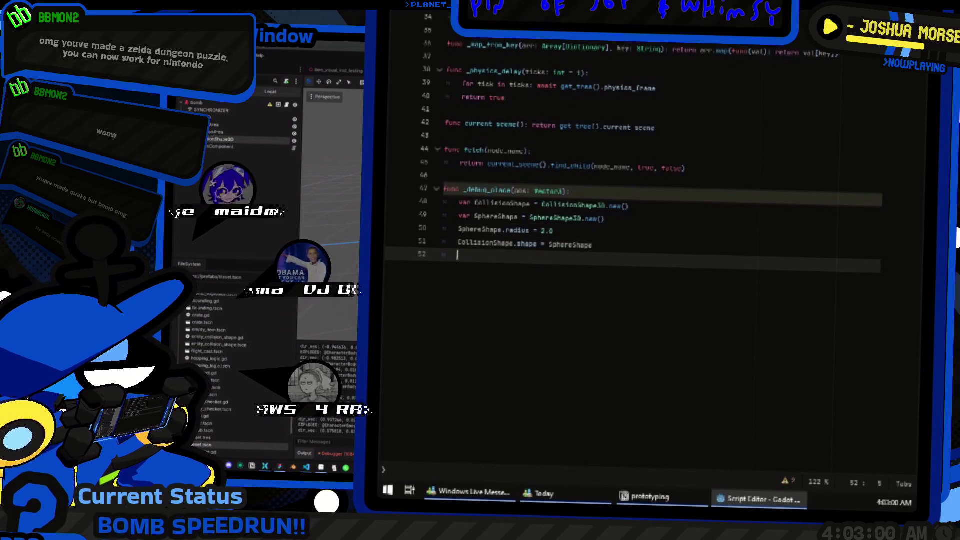
text(get_tre)
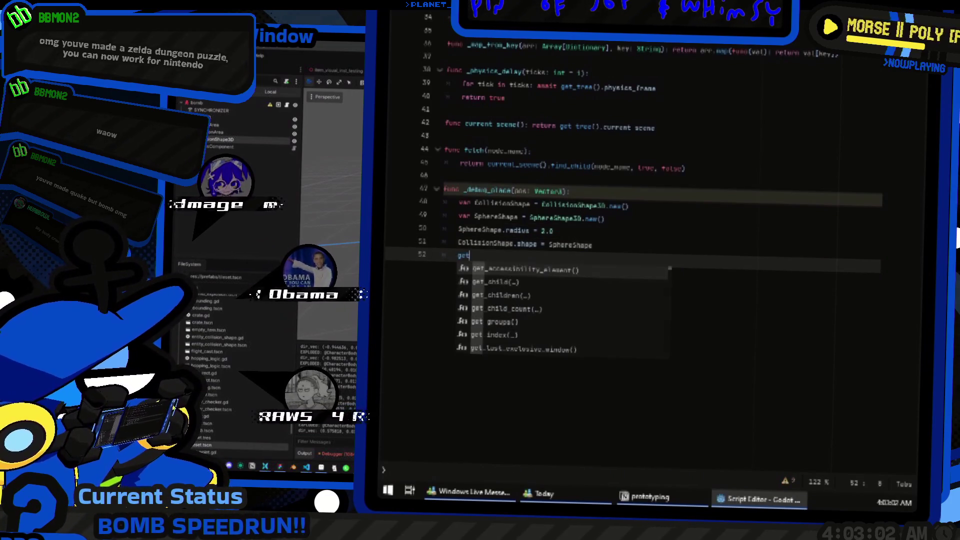
key(Return)
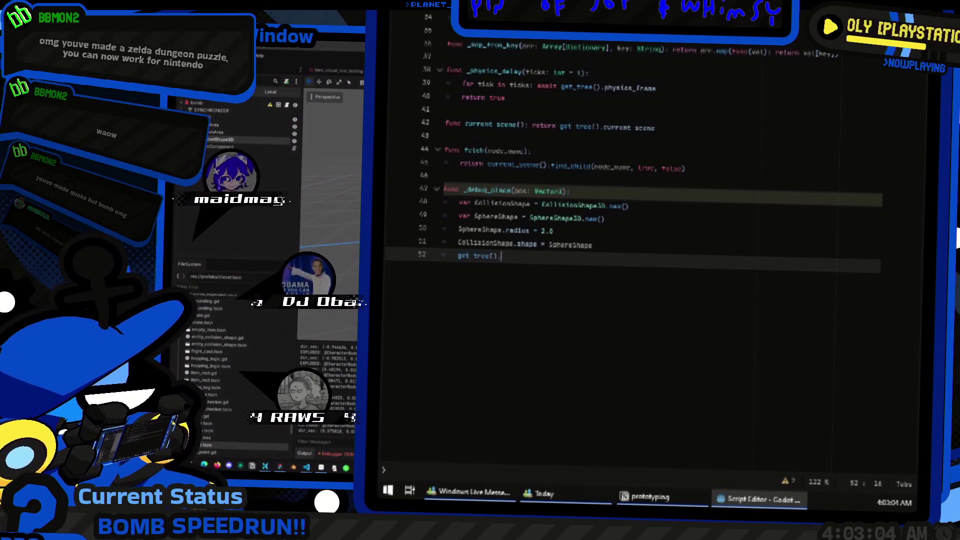
text(cu)
key(Return)
text(.ad)
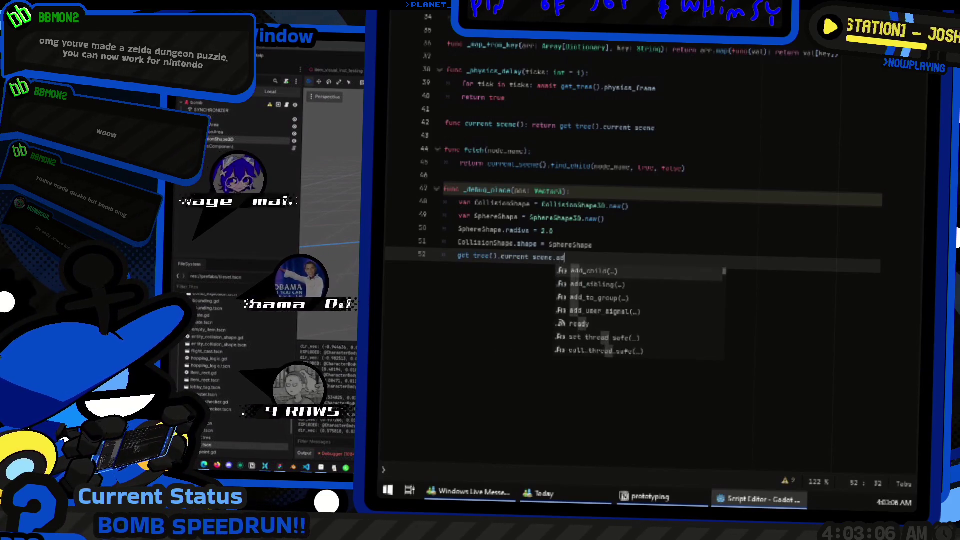
key(Return)
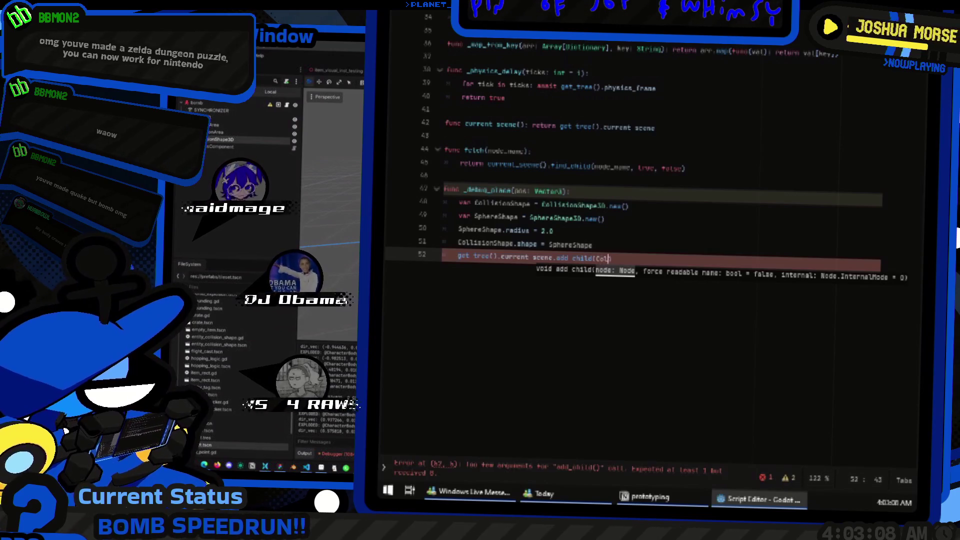
key(Return)
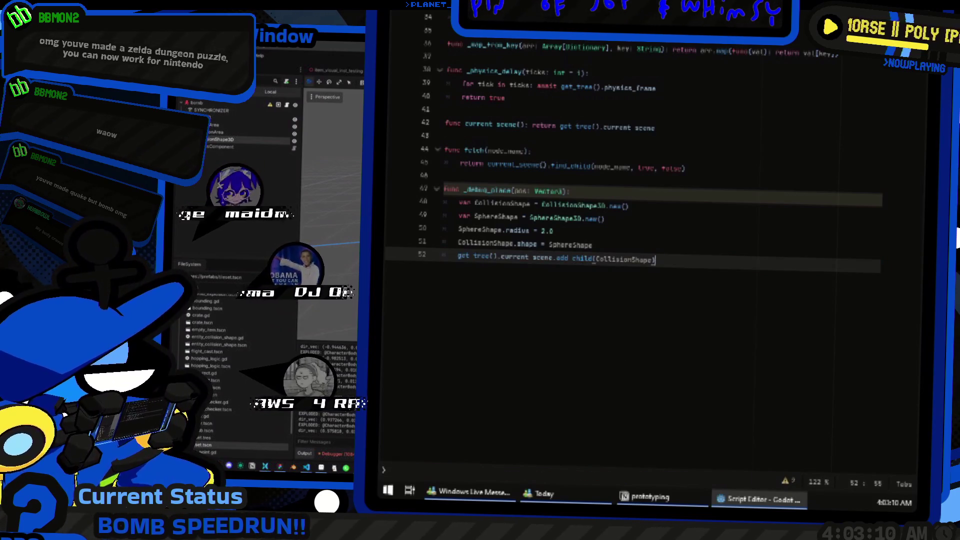
Step: Try adding a debug property on SphereShape below the radius line, then remove it
key(Home)
key(Return)
key(Up)
key(Up)
key(Up)
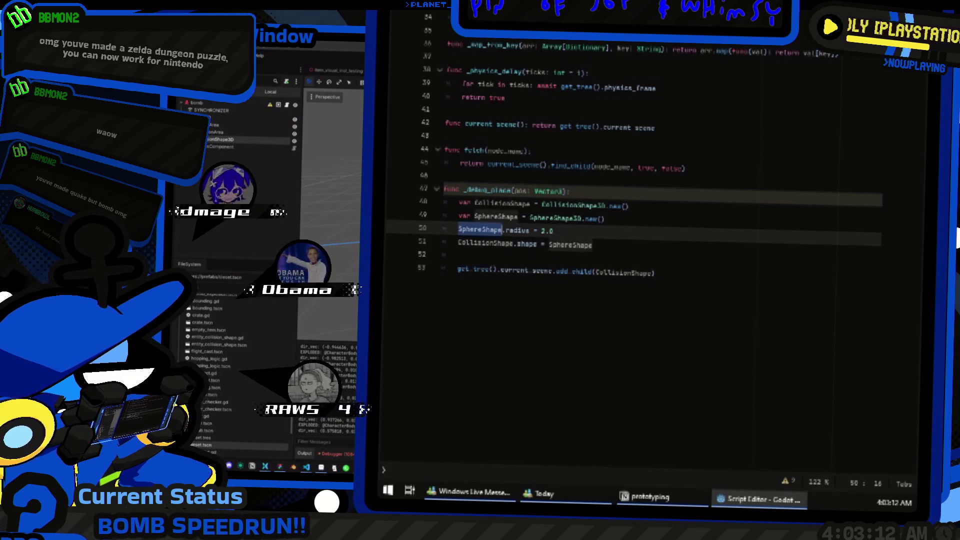
key(End)
key(Return)
text(SphereShape.)
text(debug)
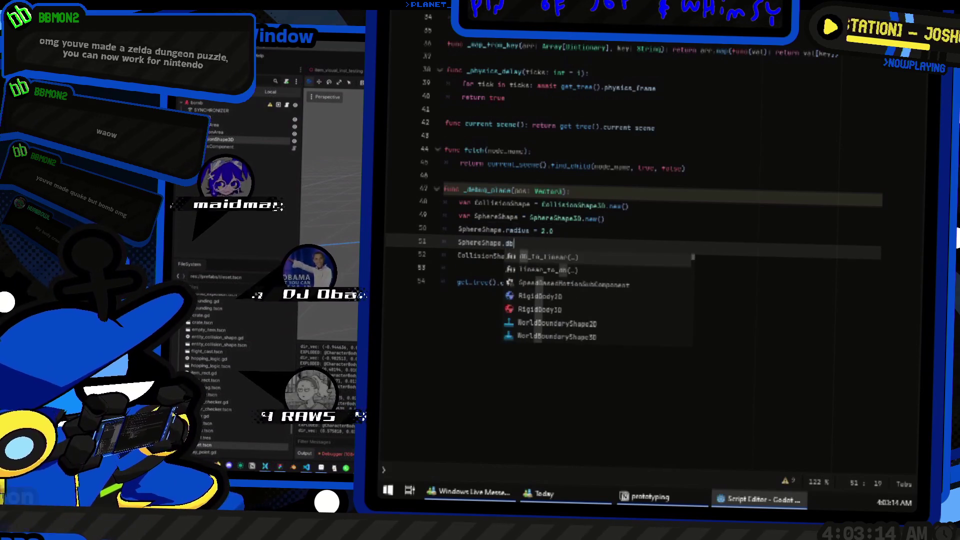
key(BackSpace)
key(BackSpace)
key(BackSpace)
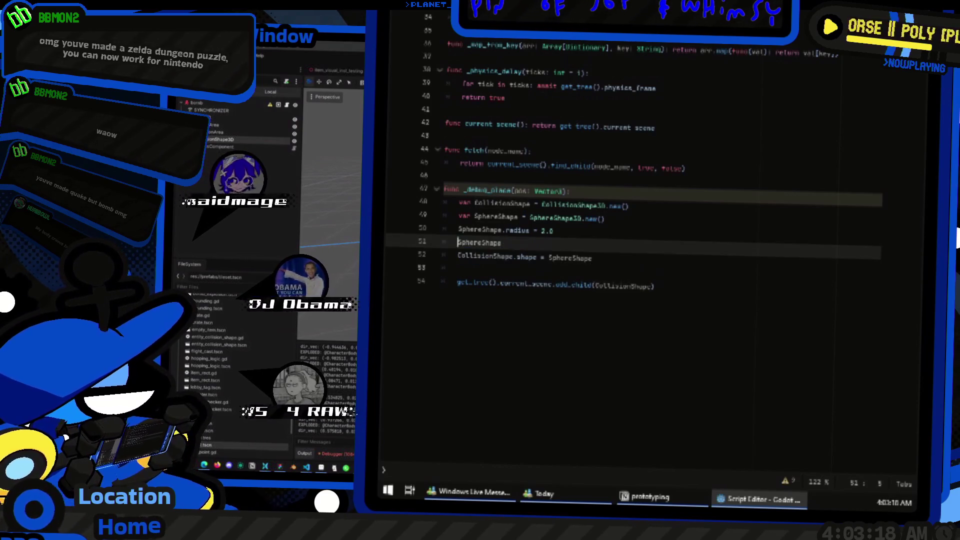
key(ctrl+BackSpace)
key(Delete)
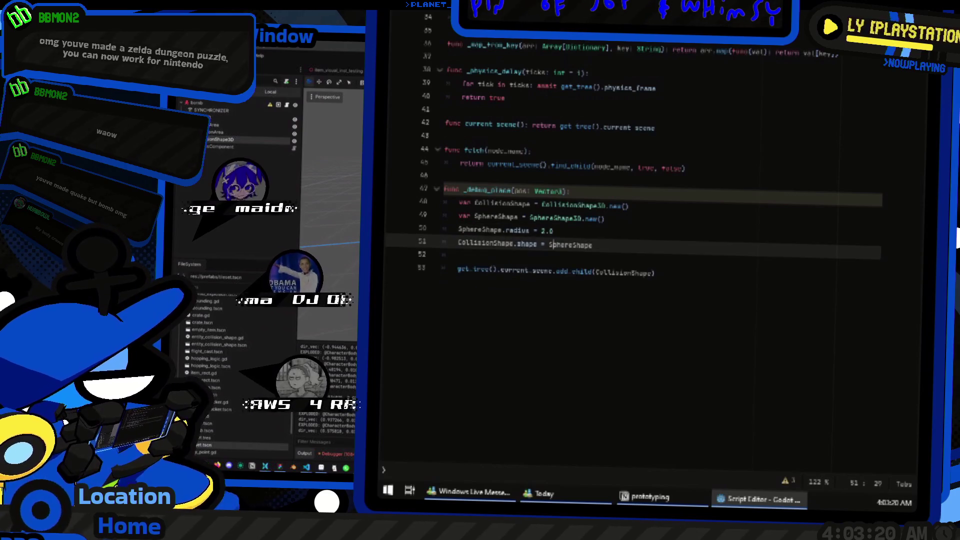
Step: Add CollisionShape.debug_color = Color.RED after the shape assignment
key(End)
key(Return)
text(CollisionShape.debug_color)
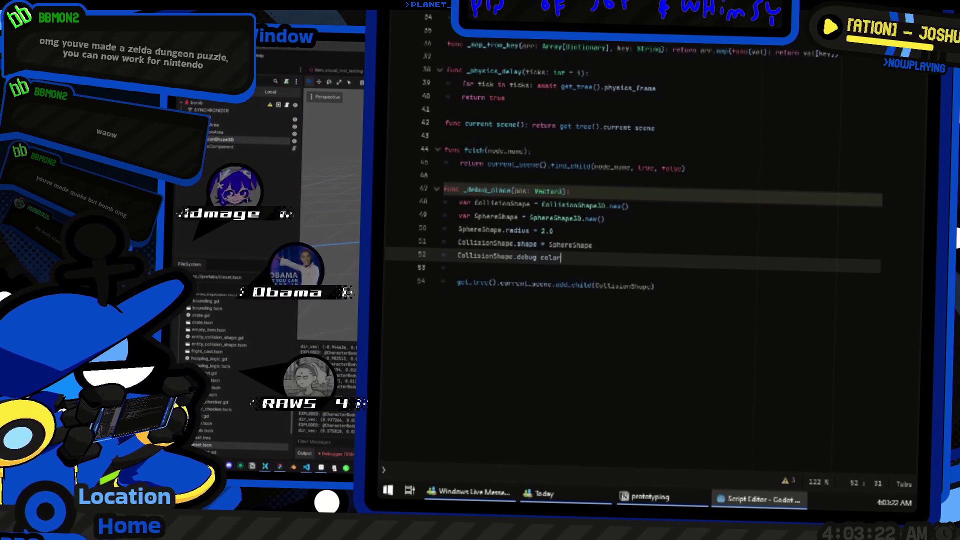
key(BackSpace)
text(=)
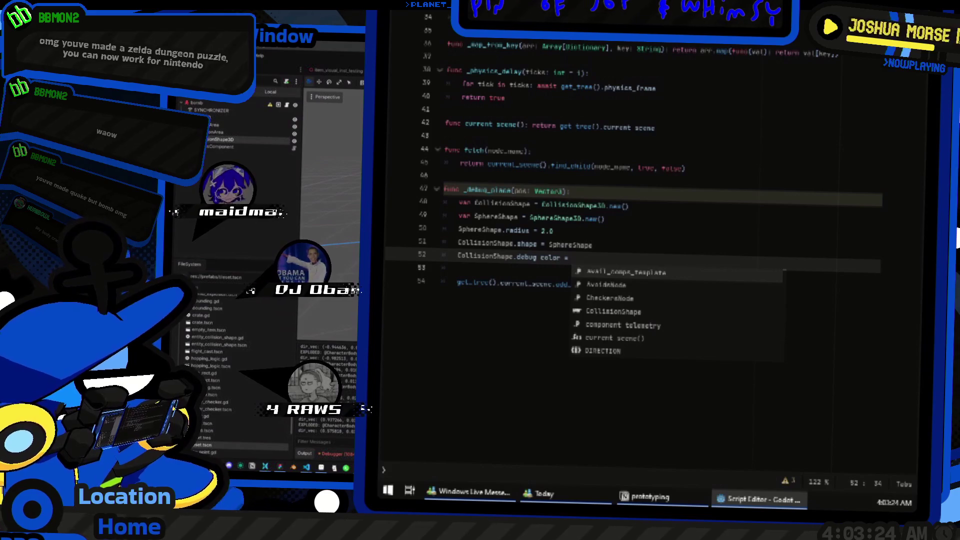
text(Color.RED)
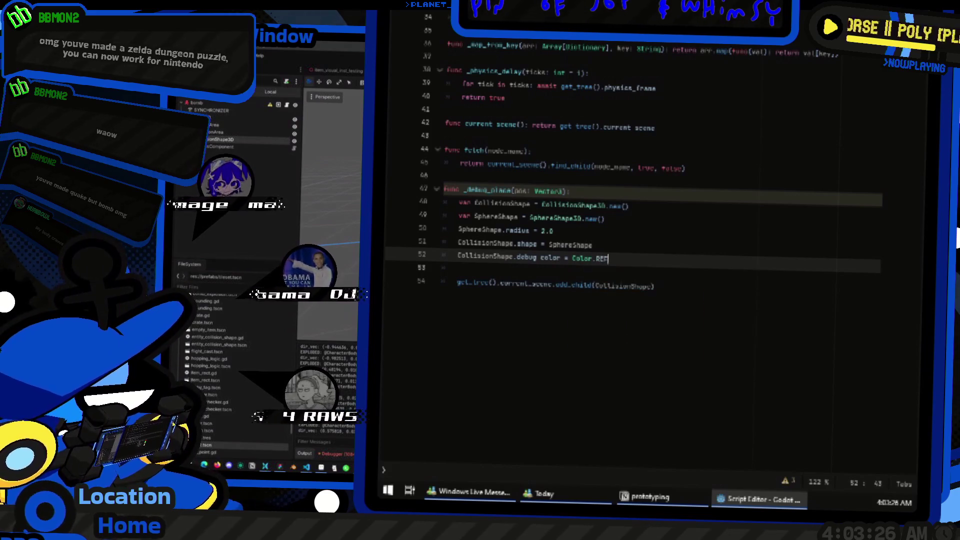
text(D)
key(alt+Tab)
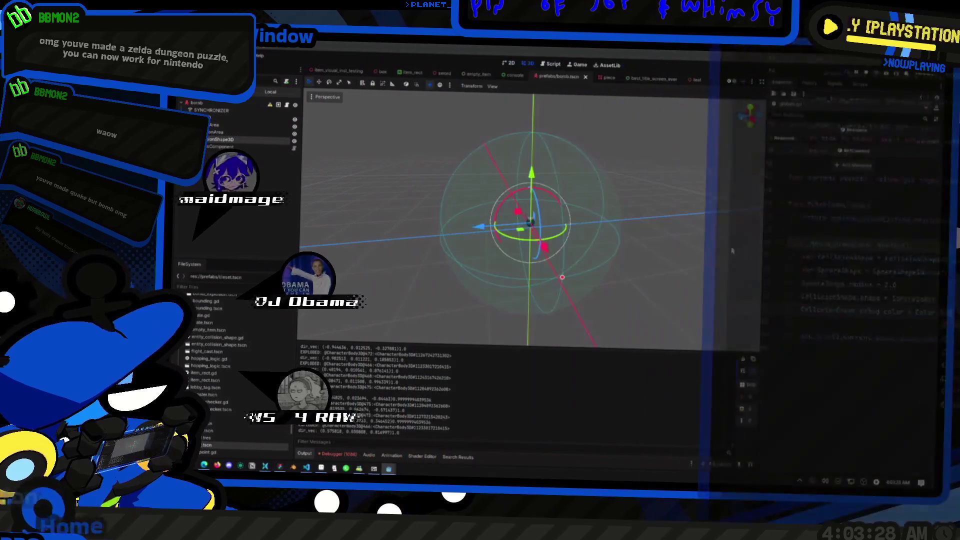
Step: In blow_up, add Globals._debug_place calls for self.global_position and each body's global_position
key(alt+Tab)
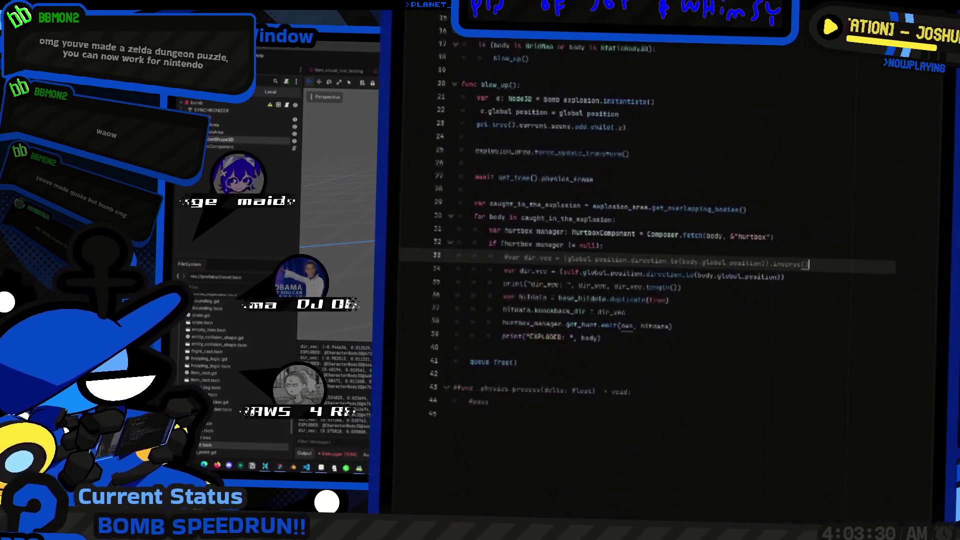
double_click(575, 276)
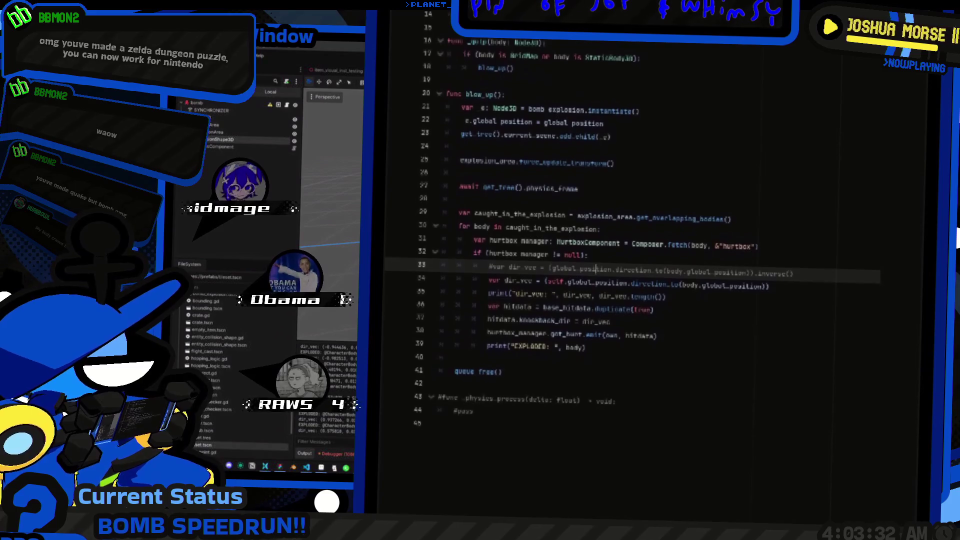
scroll(575, 277, down, 1)
key(ctrl+shift+Return)
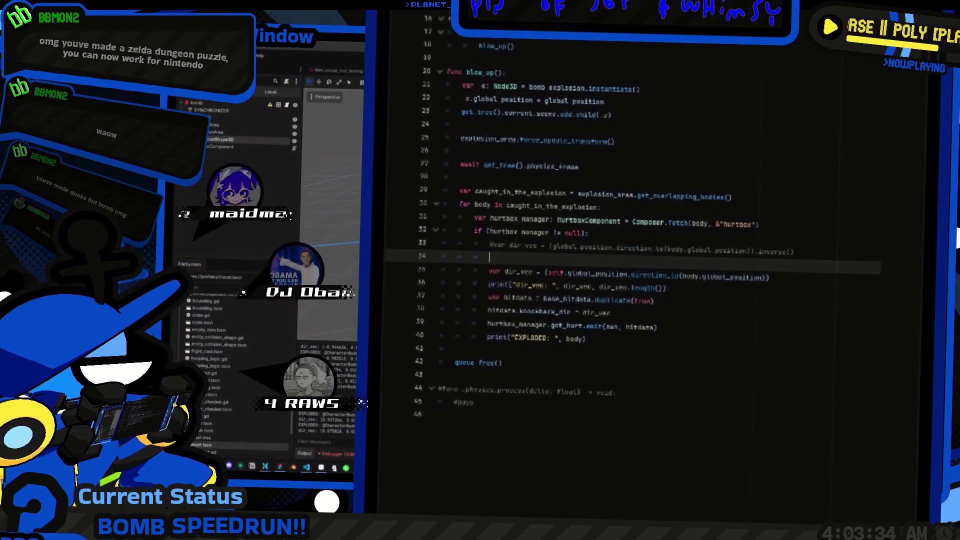
text(v)
key(BackSpace)
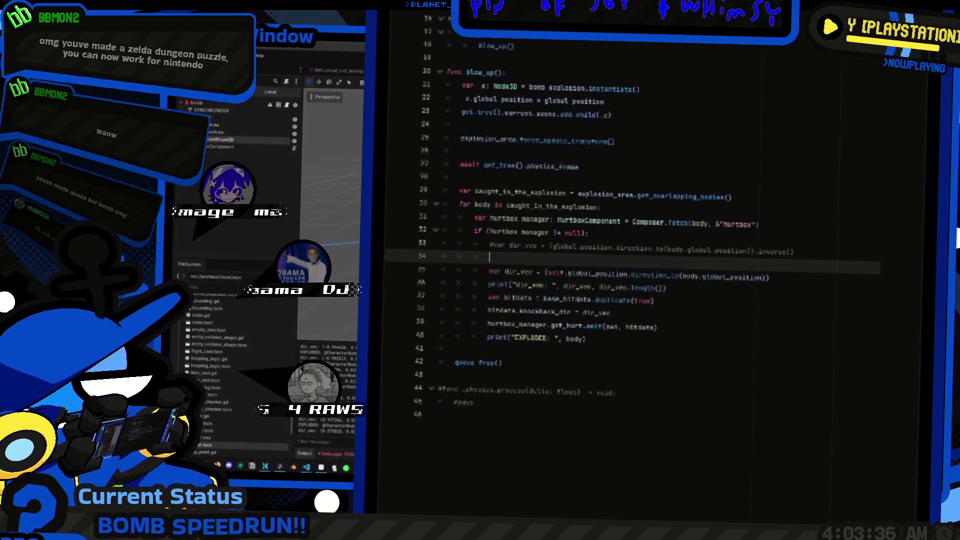
text(Globals._debug_place(self.global_position)
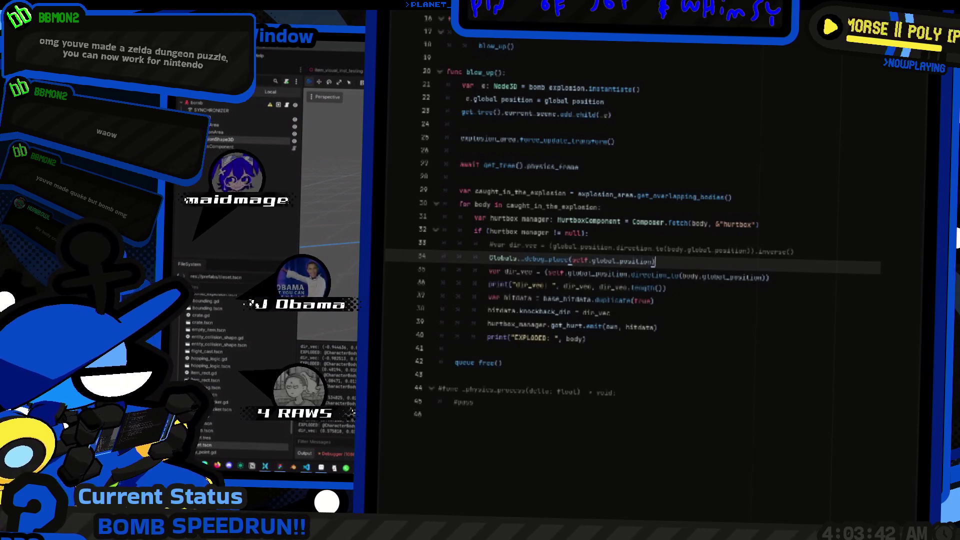
key(ctrl+shift+d)
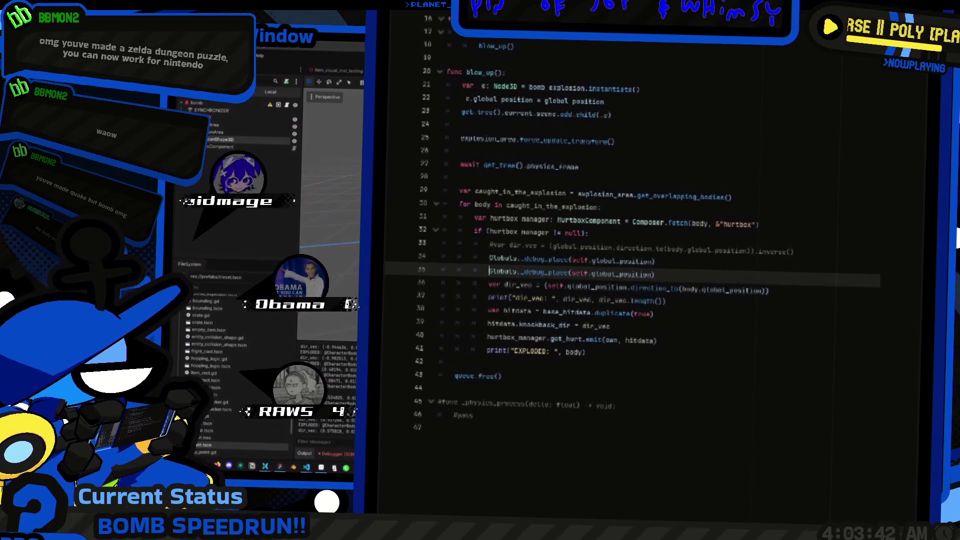
key(Down)
key(Up)
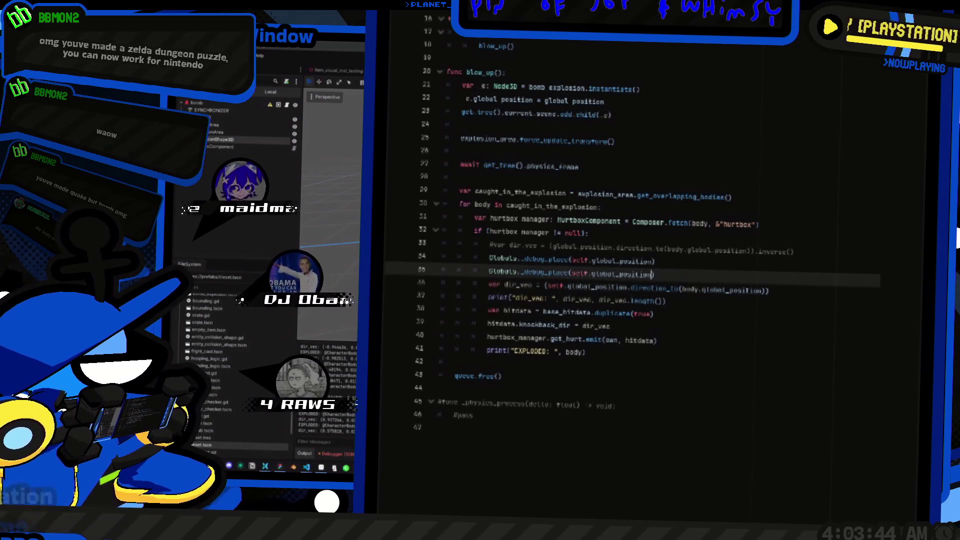
scroll(630, 225, down, 3)
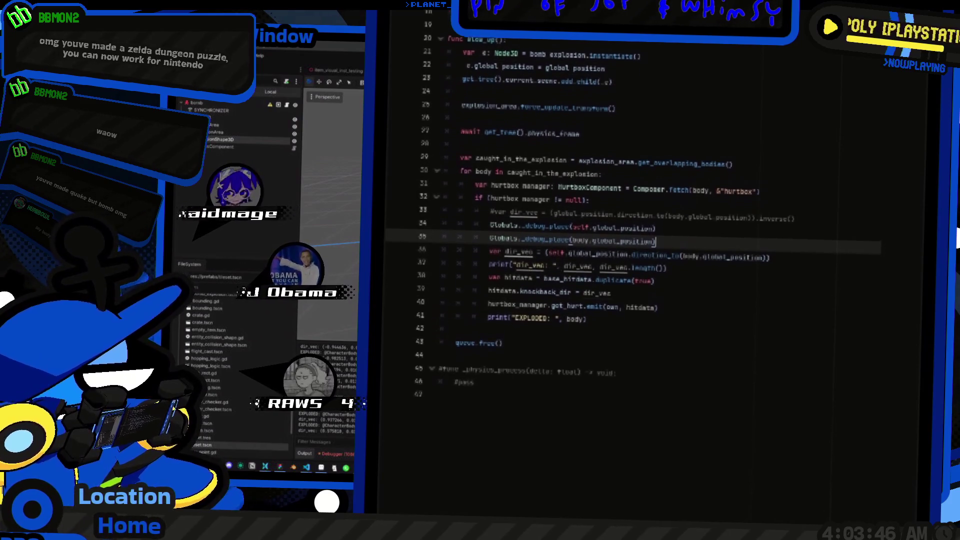
key(alt+Tab)
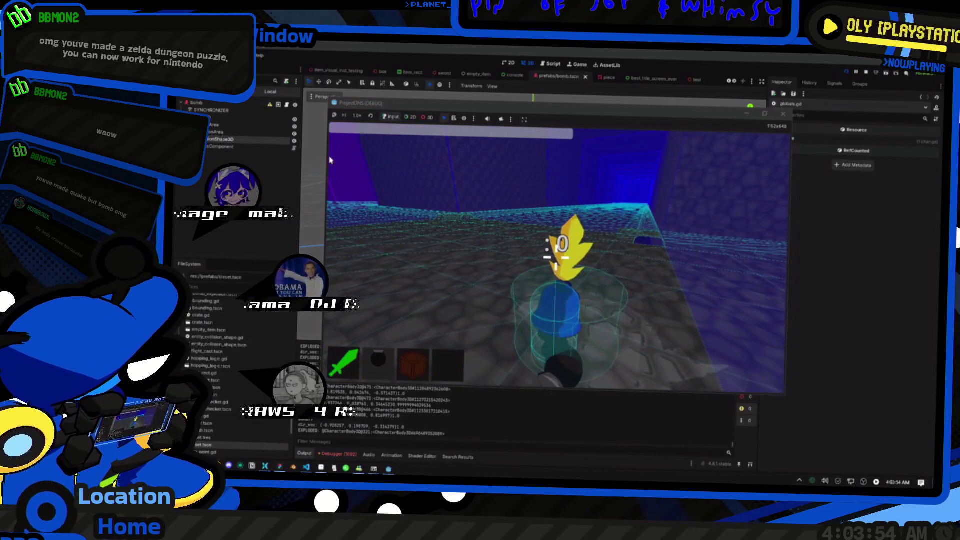
Step: Stop the game, inspect the spawned CollisionShape3D@498 in the Remote tree, and relaunch
key(F8)
scroll(231, 243, down, 10)
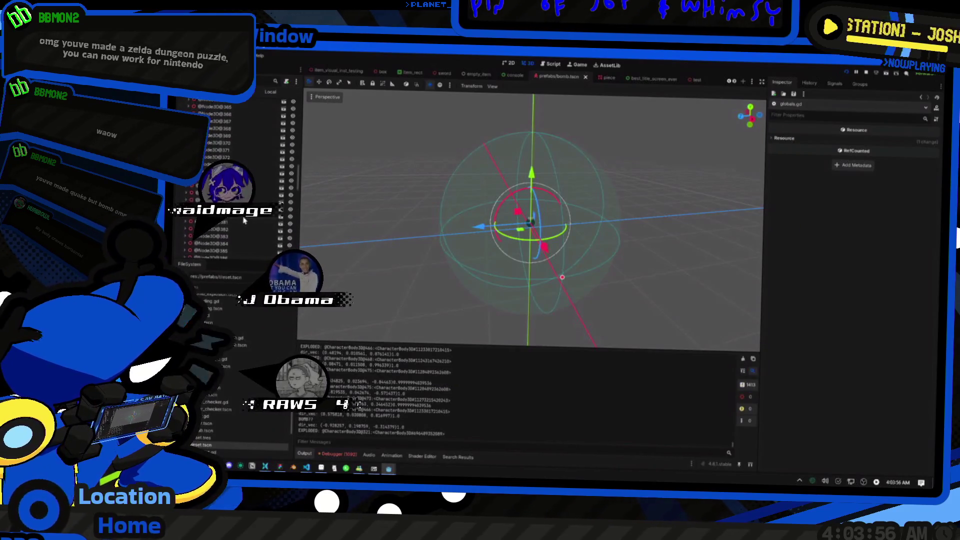
click(228, 252)
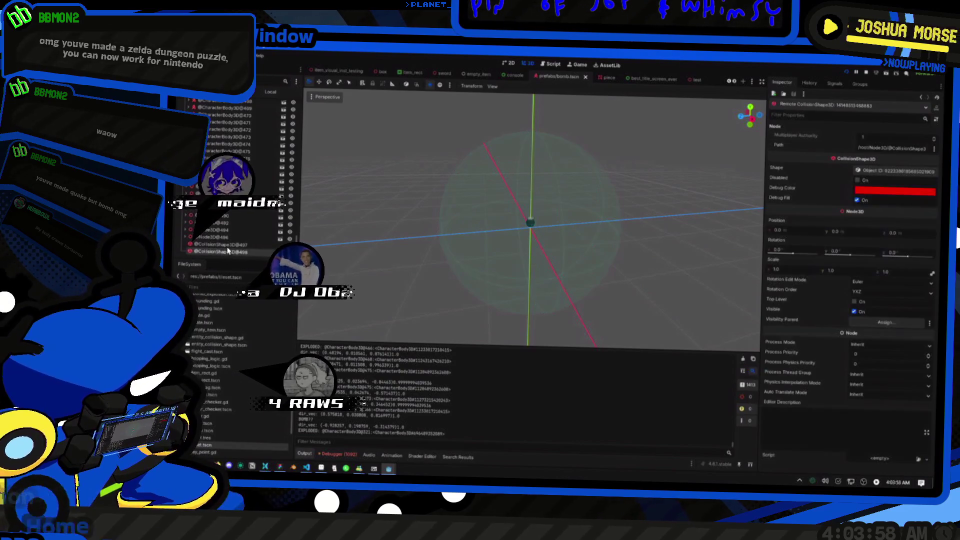
key(F5)
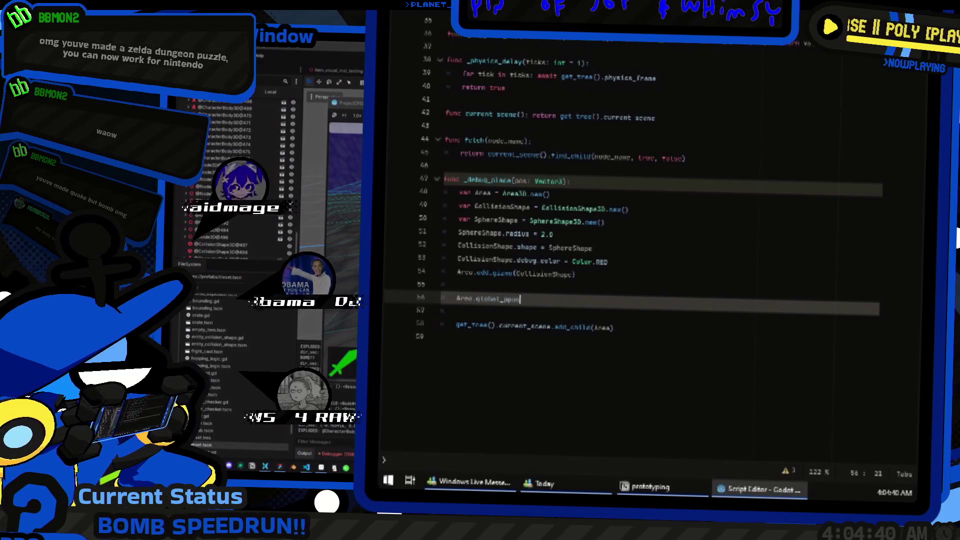
Step: Set Area.global_position = pos, test the game, then select the gizmo method call on the Area line
text(position =)
key(Return)
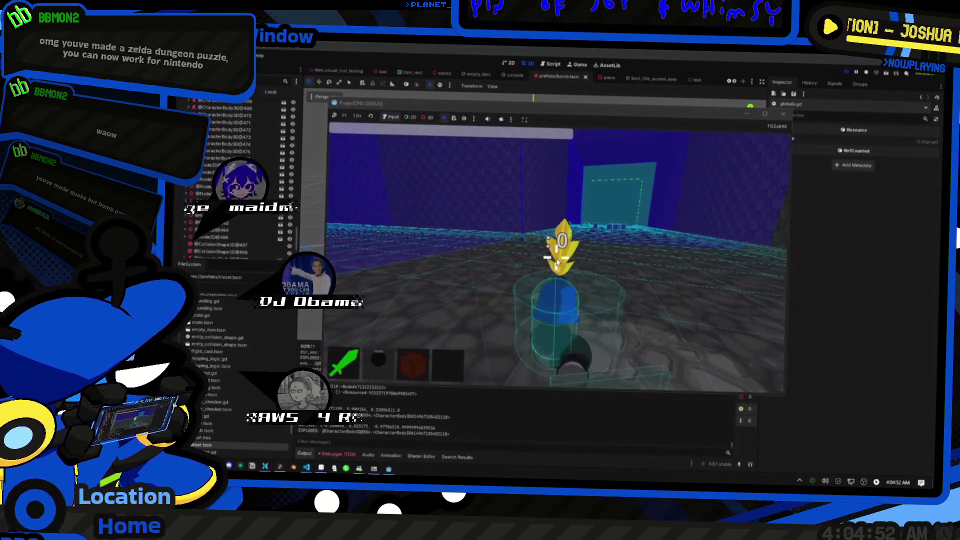
key(alt+Tab)
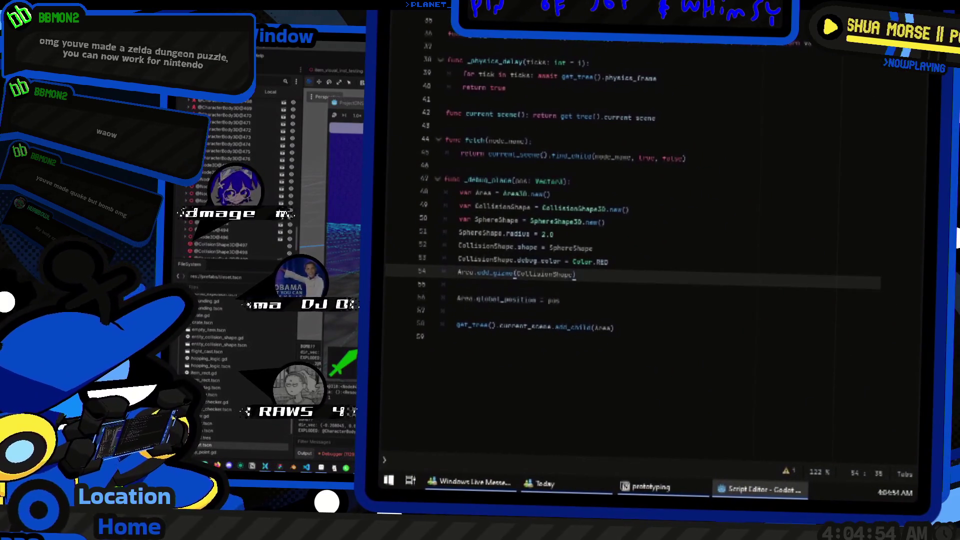
drag(493, 274, 456, 284)
double_click(465, 273)
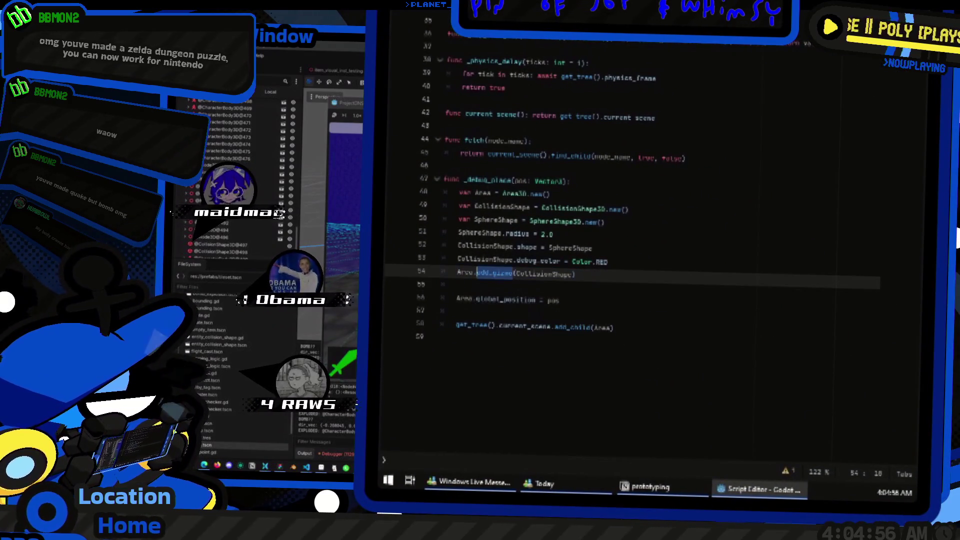
key(alt+Tab)
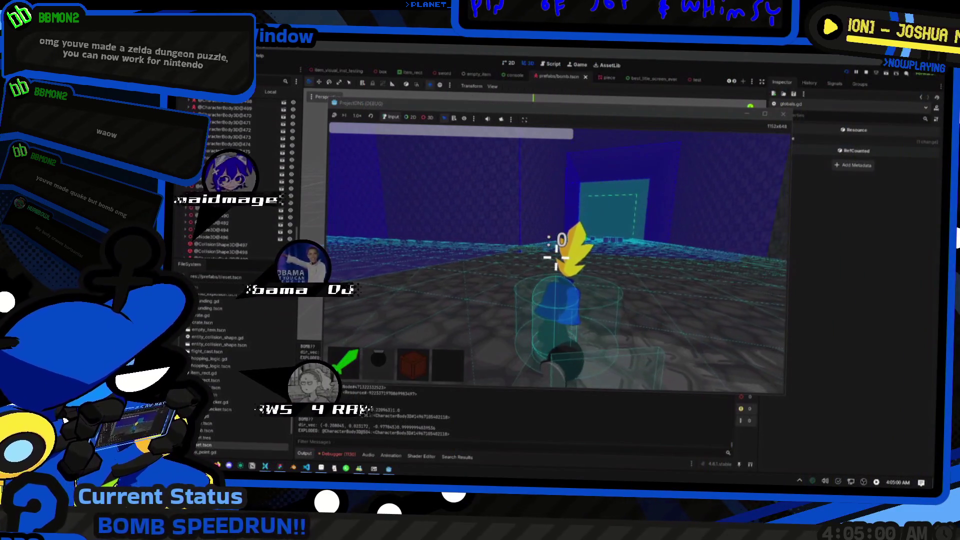
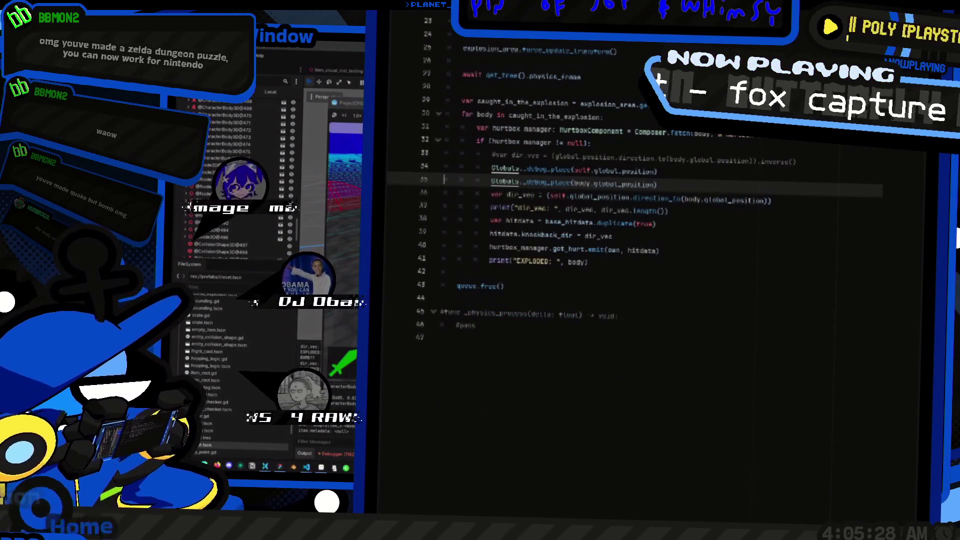
Step: Open the Vector3 class reference for direction_to from the bomb script
scroll(650, 200, up, 2)
click(570, 257)
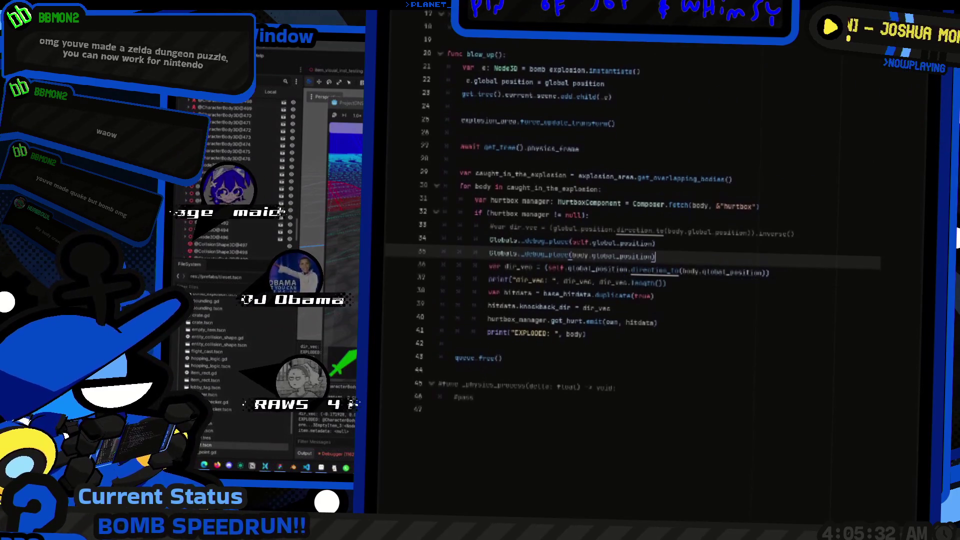
ctrl+click(650, 273)
Step: Follow the Vector3 reference's link to the online 'Advanced vector math' tutorial
scroll(650, 250, up, 10)
drag(726, 295, 449, 200)
scroll(650, 275, up, 20)
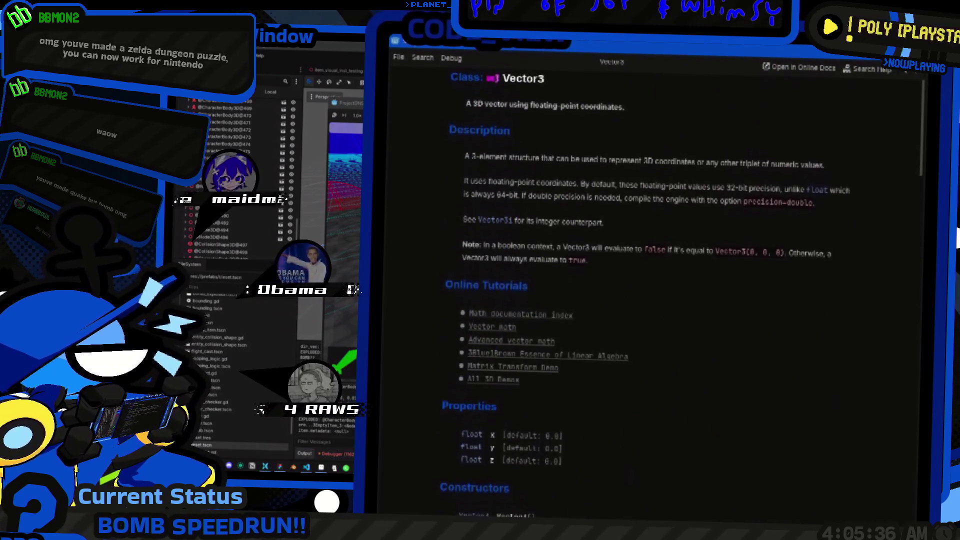
scroll(650, 250, down, 1)
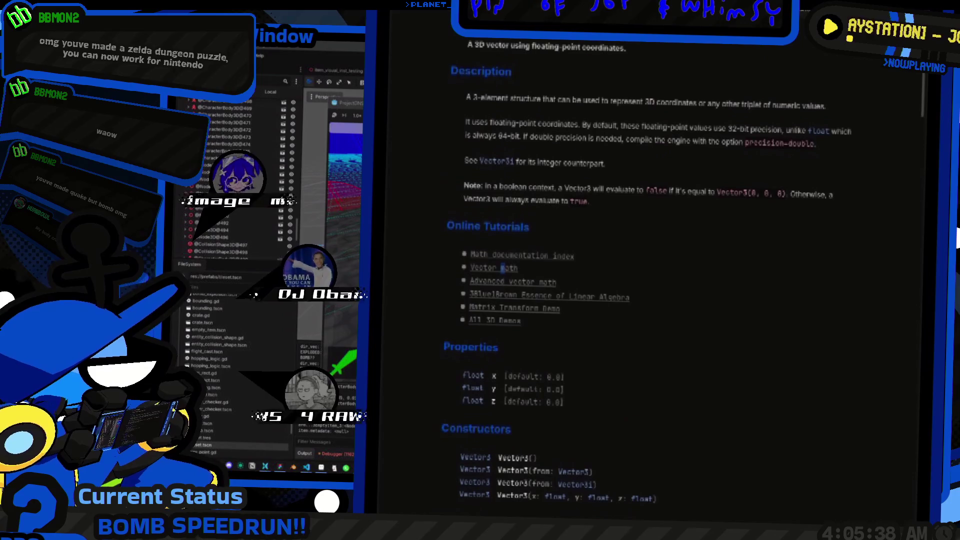
click(512, 280)
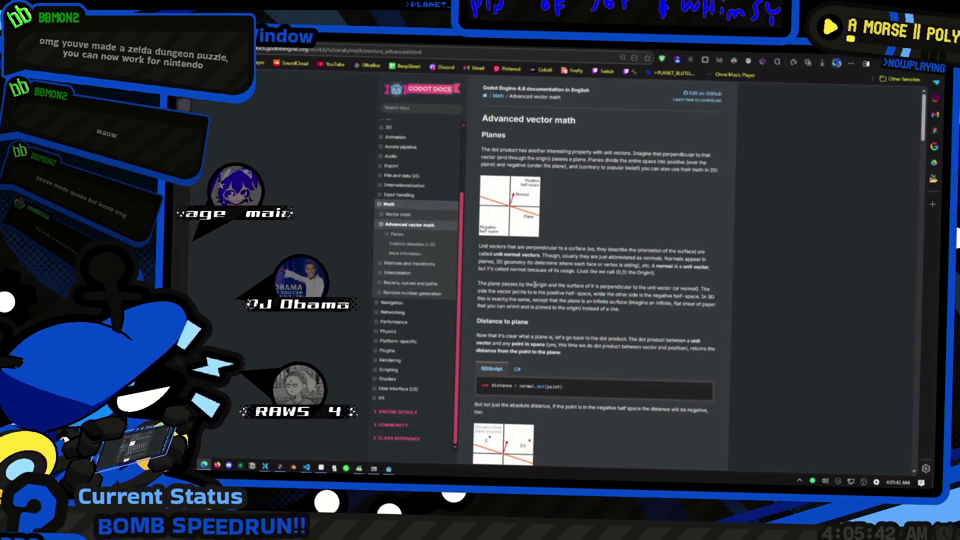
Step: Read down the Advanced vector math page to 3D collision detection, then switch to 'Vector math'
scroll(532, 223, down, 3)
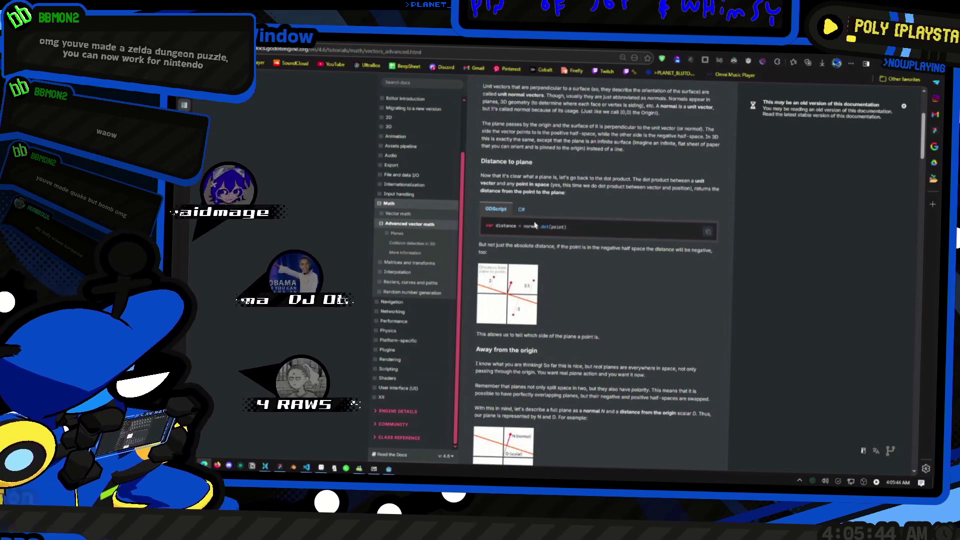
scroll(534, 225, down, 10)
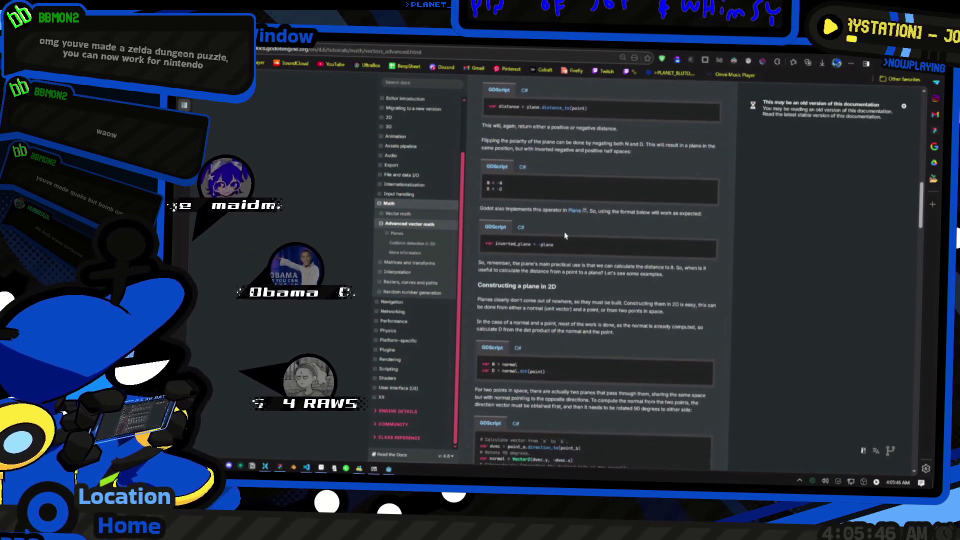
scroll(565, 236, down, 8)
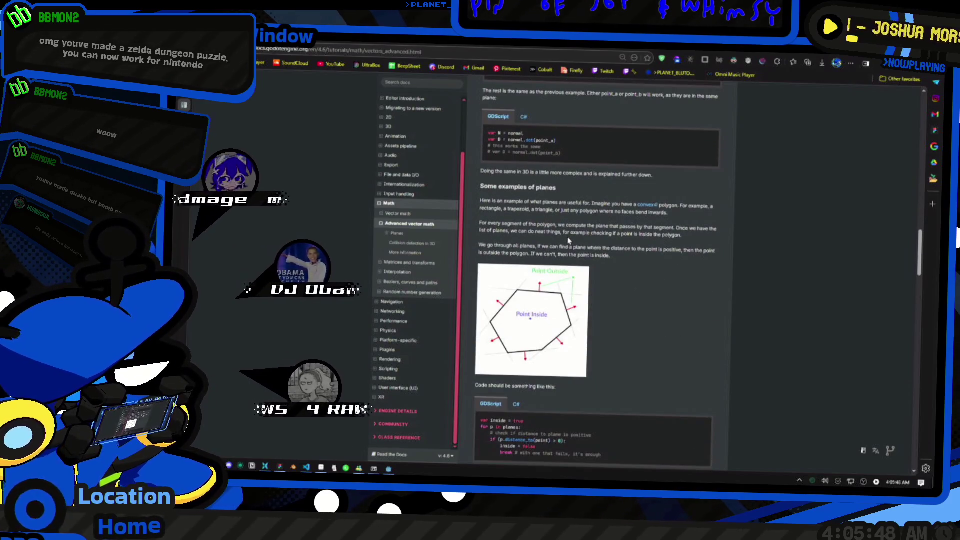
scroll(568, 241, down, 4)
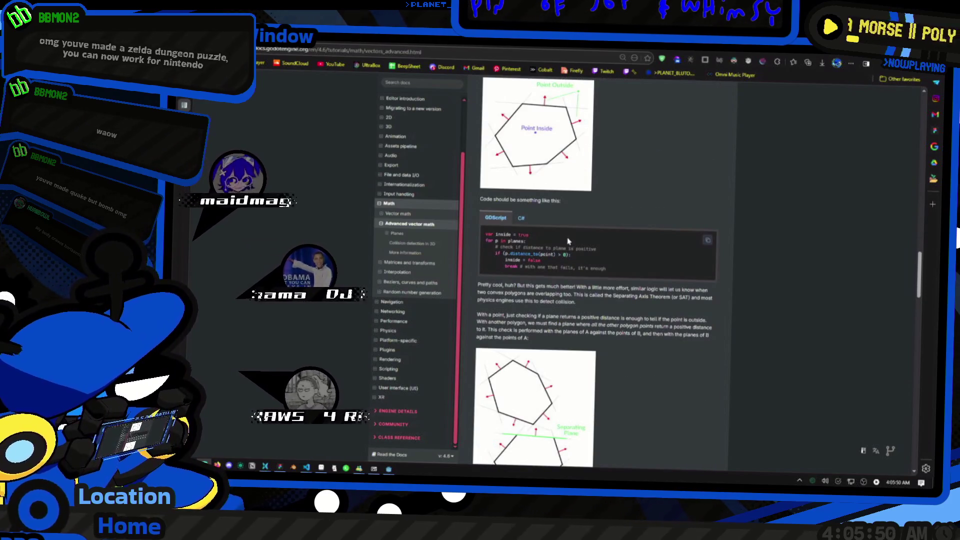
scroll(568, 241, down, 15)
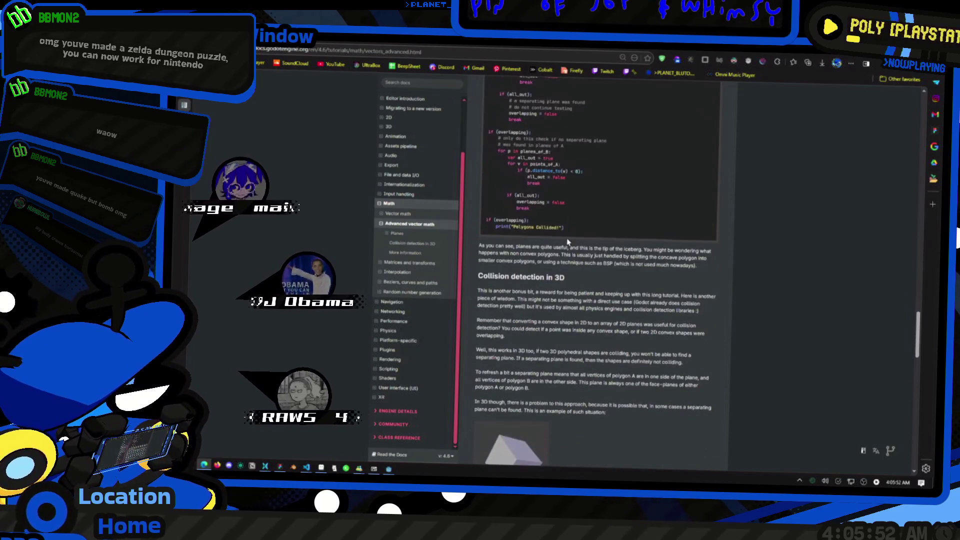
scroll(568, 243, down, 10)
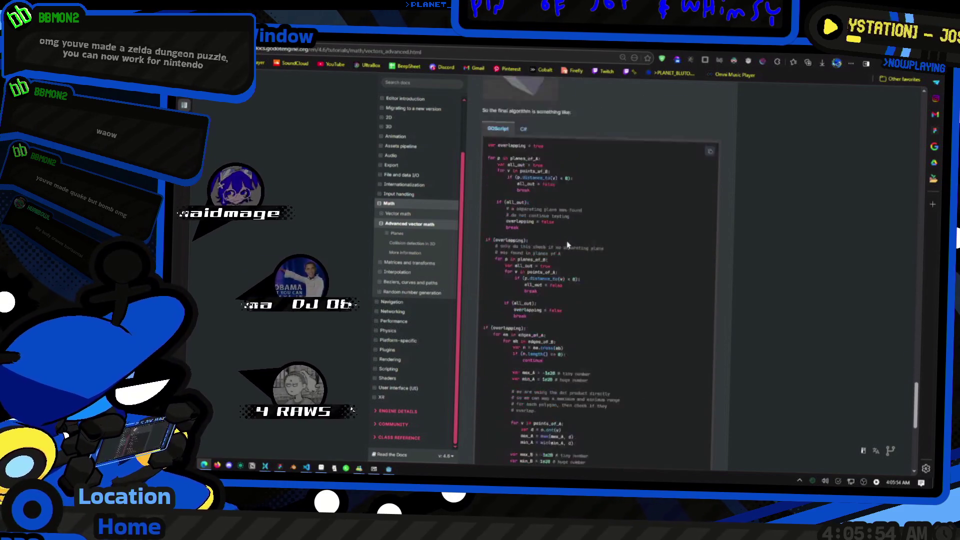
scroll(568, 244, down, 5)
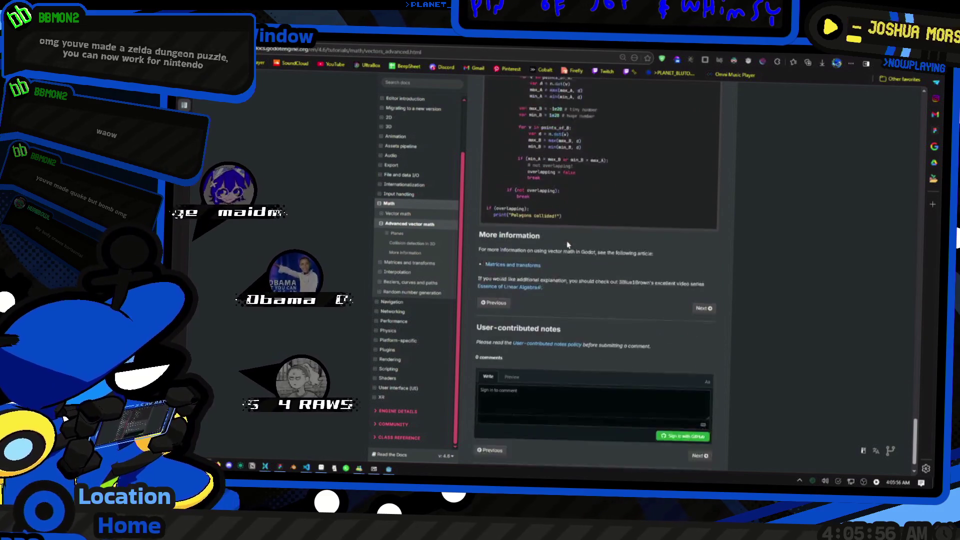
scroll(568, 244, up, 5)
scroll(569, 244, up, 8)
click(419, 214)
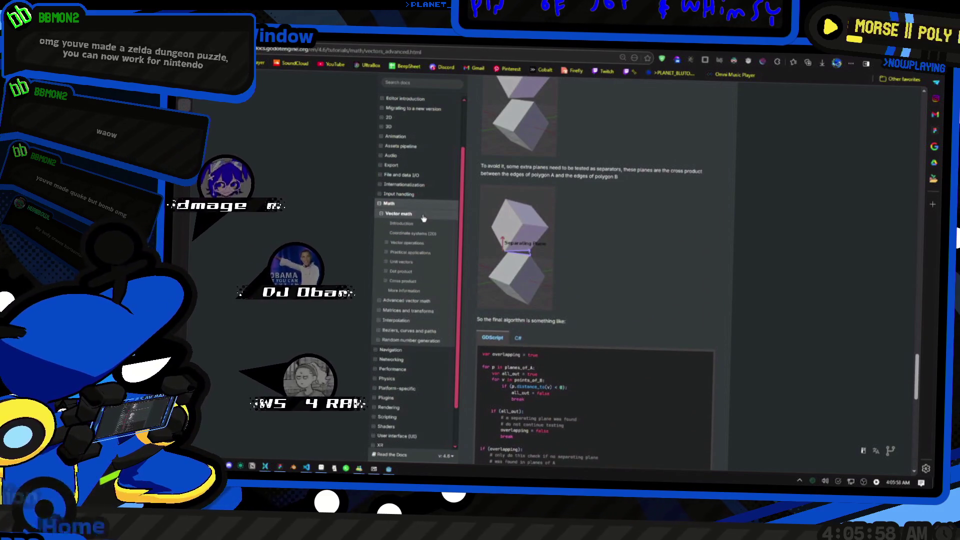
Step: Read the Vector math tutorial down to Reflection and select get_remainder in the bounce sample
scroll(628, 290, down, 5)
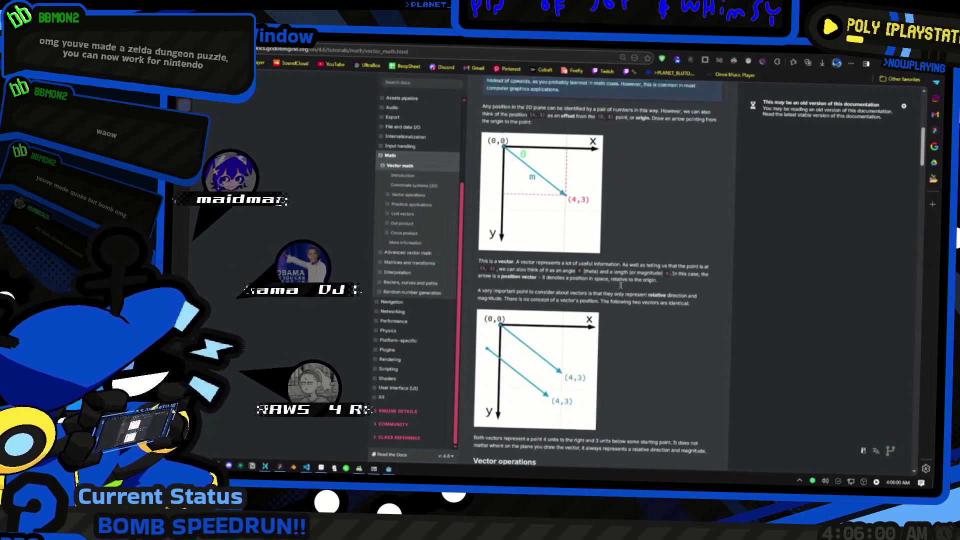
scroll(615, 286, down, 7)
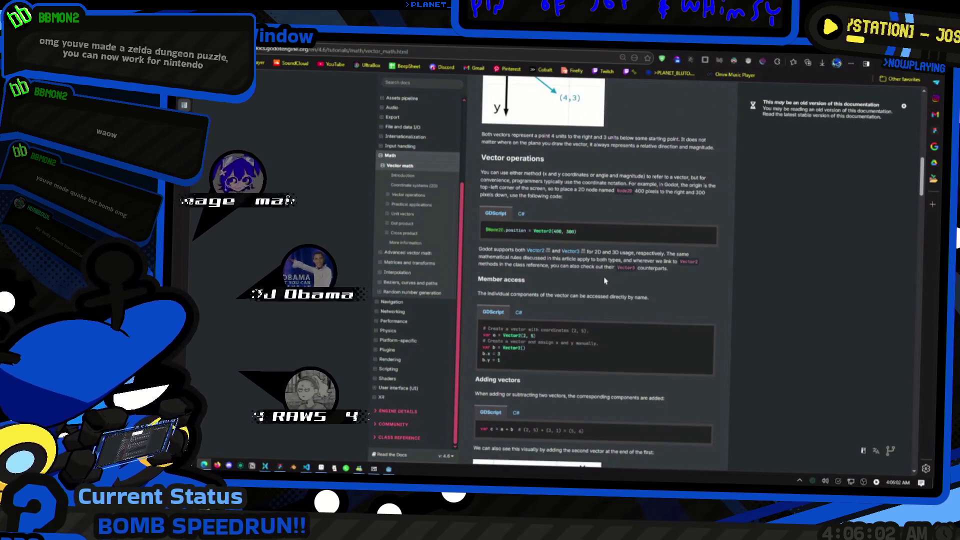
scroll(601, 283, down, 6)
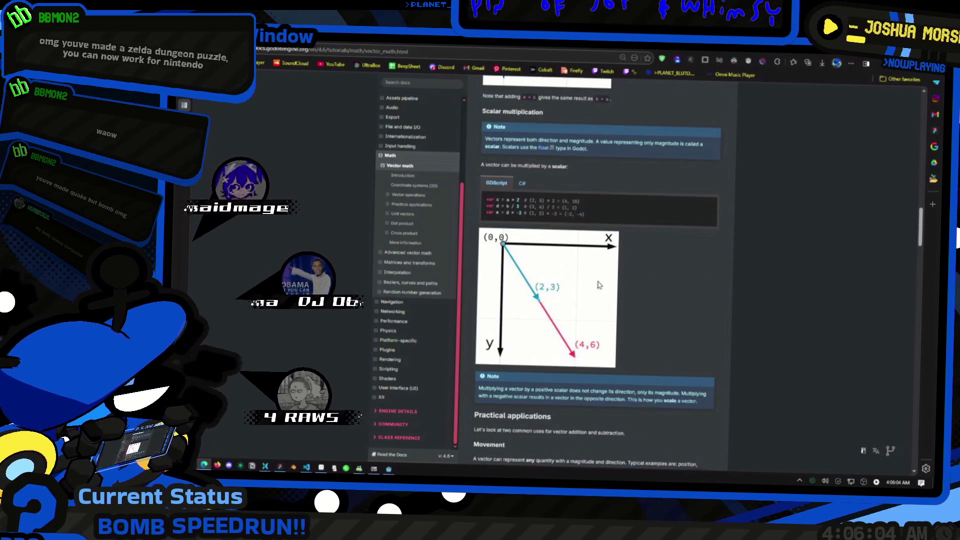
scroll(596, 284, down, 3)
scroll(593, 284, down, 10)
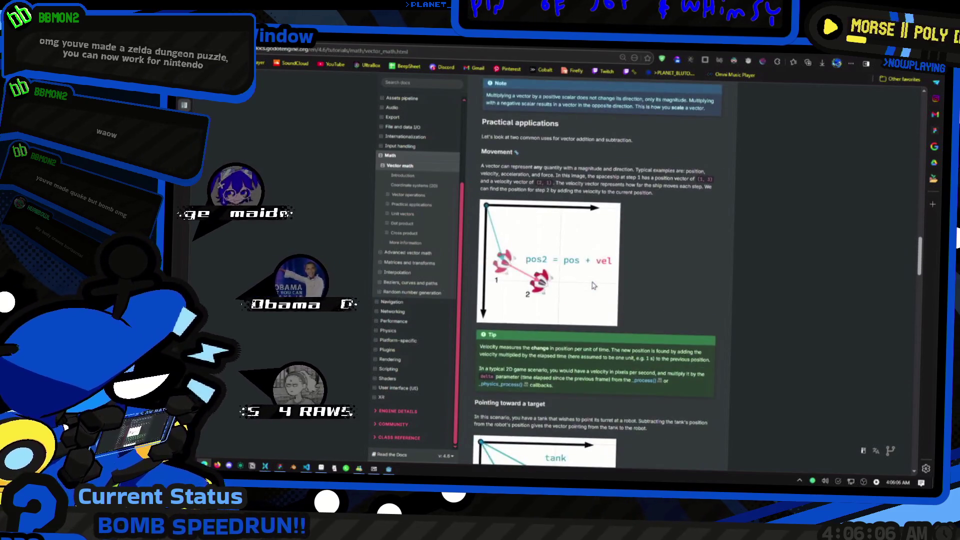
scroll(593, 286, up, 3)
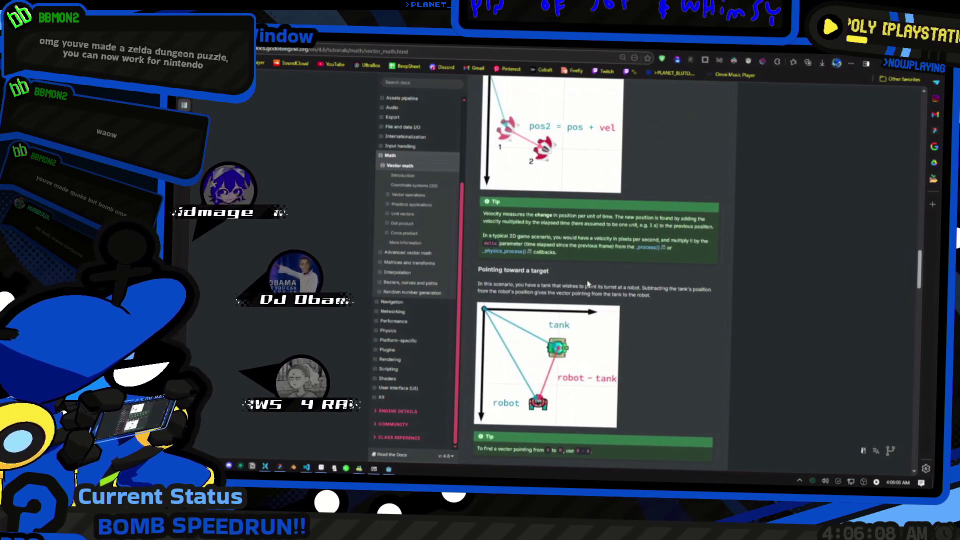
scroll(588, 284, down, 10)
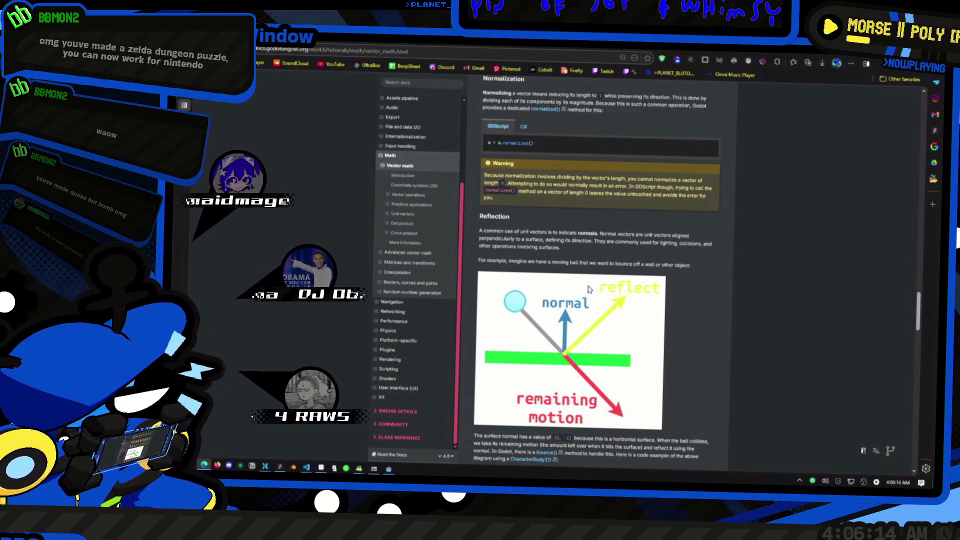
scroll(590, 289, down, 2)
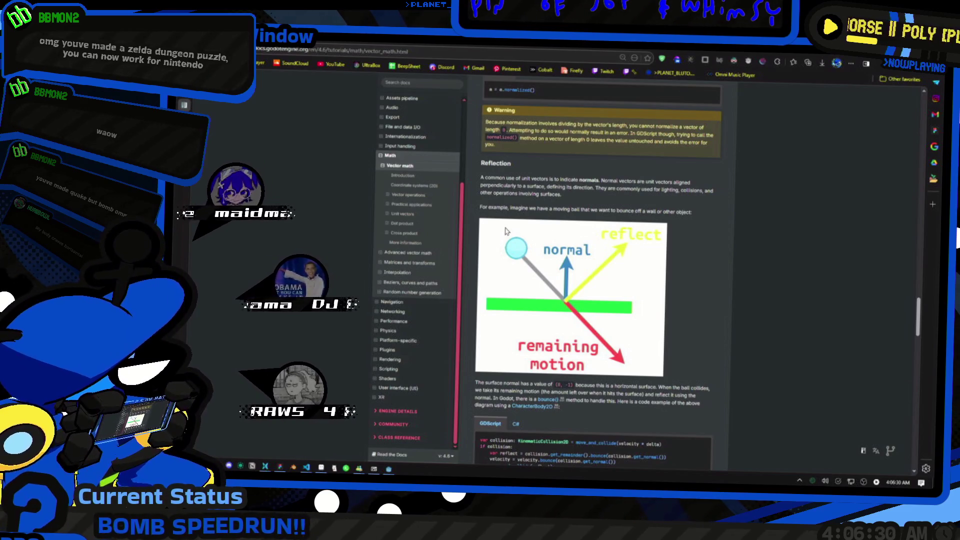
scroll(510, 239, down, 1)
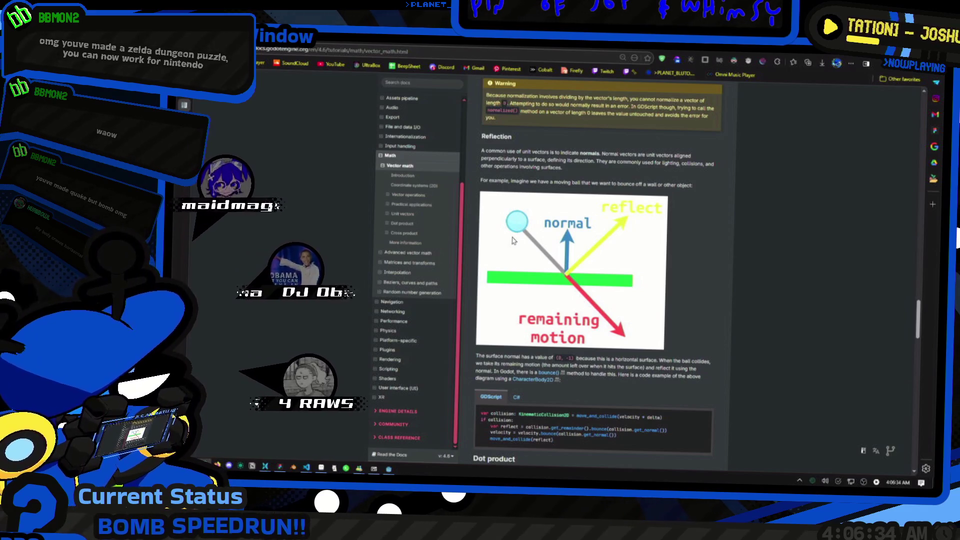
scroll(514, 240, down, 4)
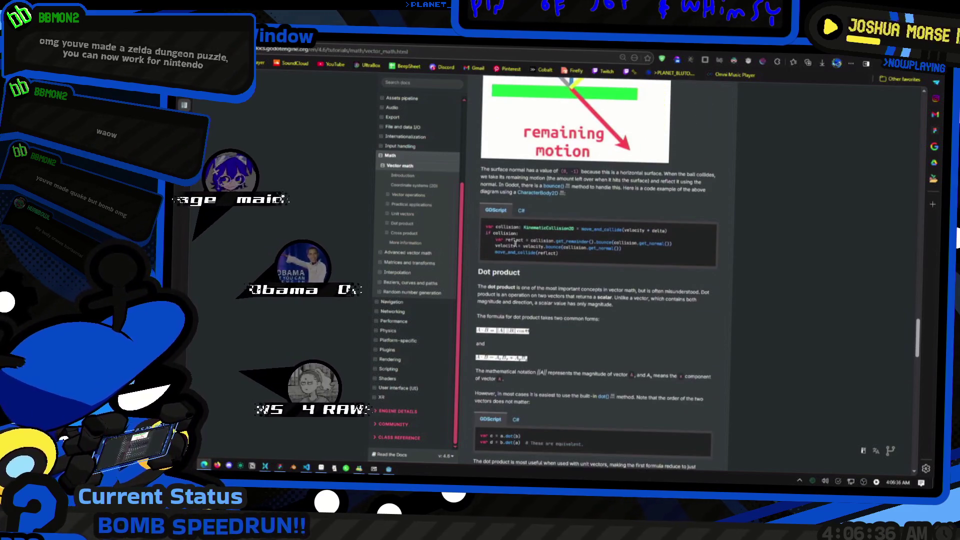
scroll(515, 243, up, 3)
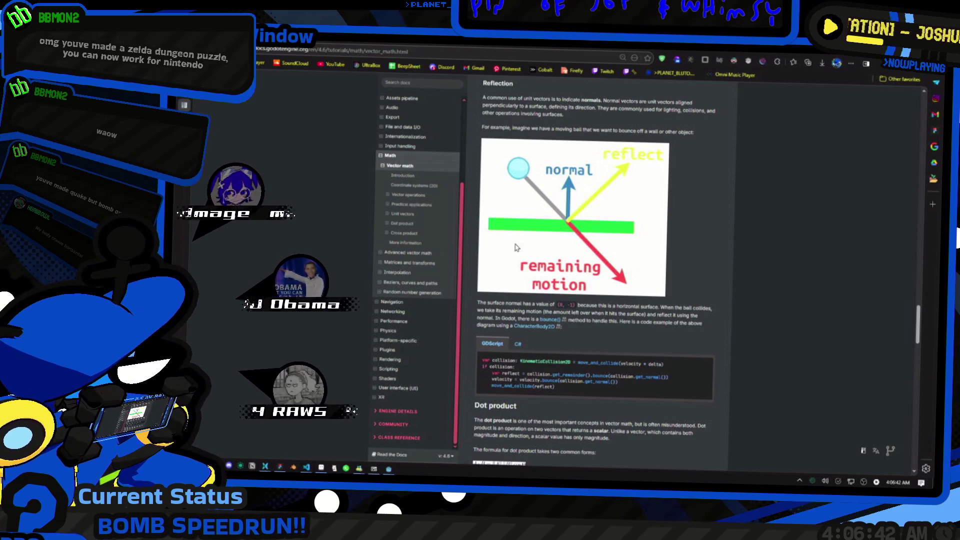
double_click(563, 375)
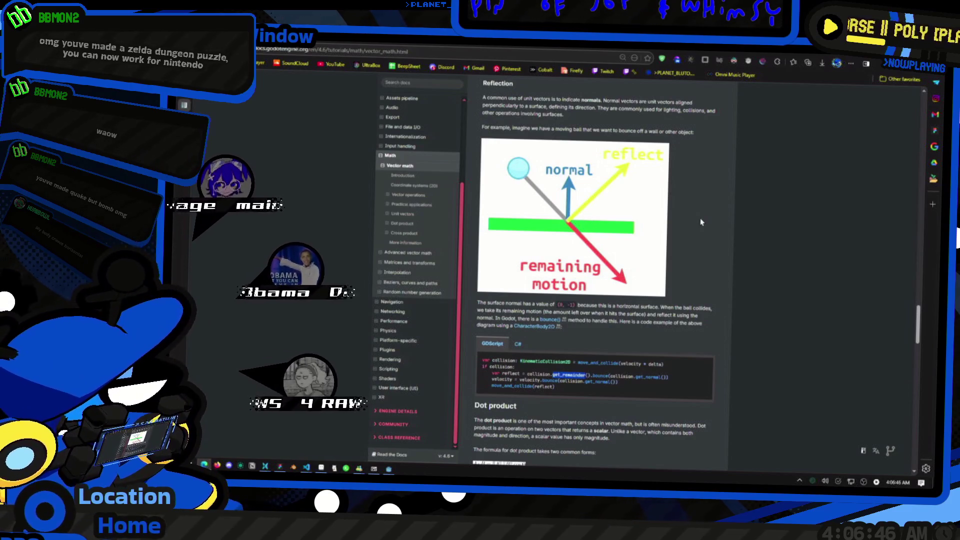
scroll(671, 184, up, 1)
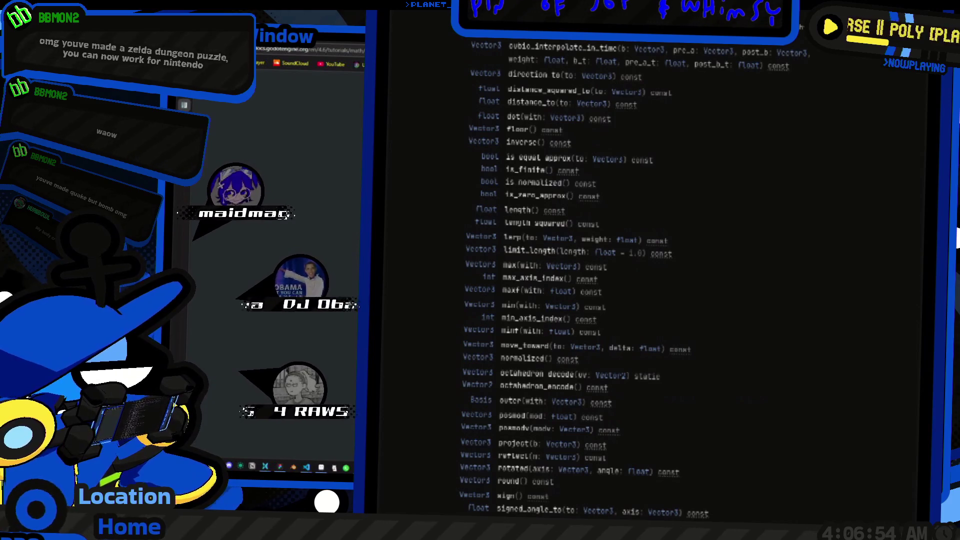
scroll(585, 275, down, 10)
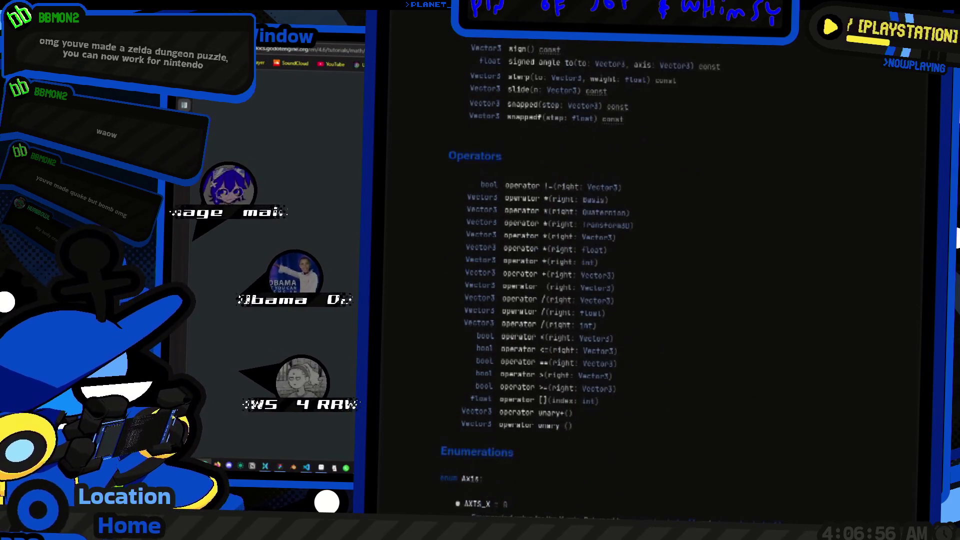
scroll(585, 275, up, 5)
scroll(585, 275, up, 5)
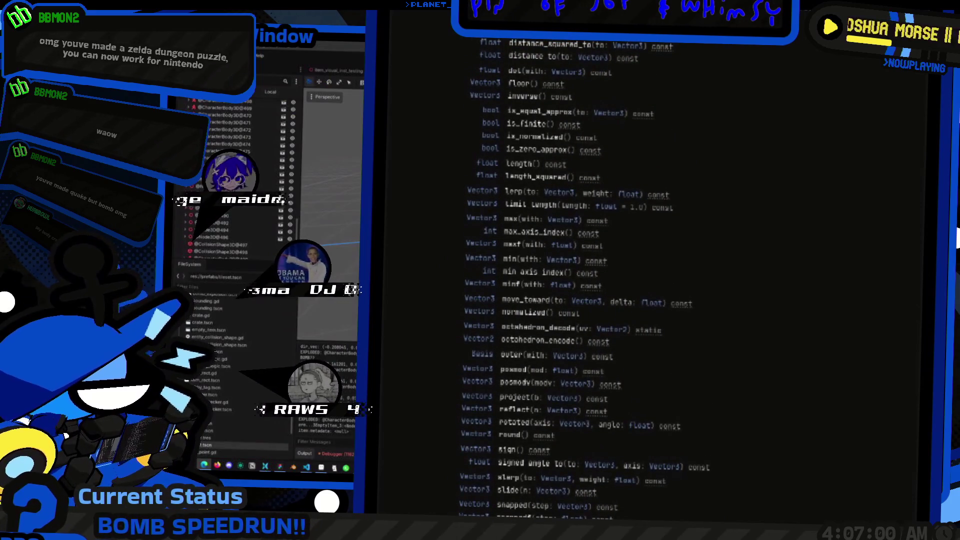
Step: Jump to the apply_motion definition and inspect its REPLACE tag check
key(alt+Left)
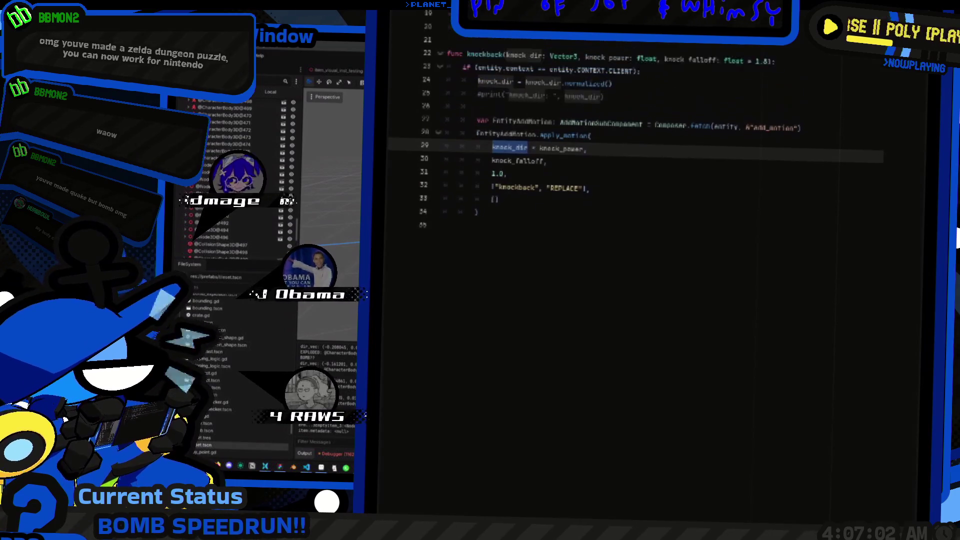
key(alt+Left)
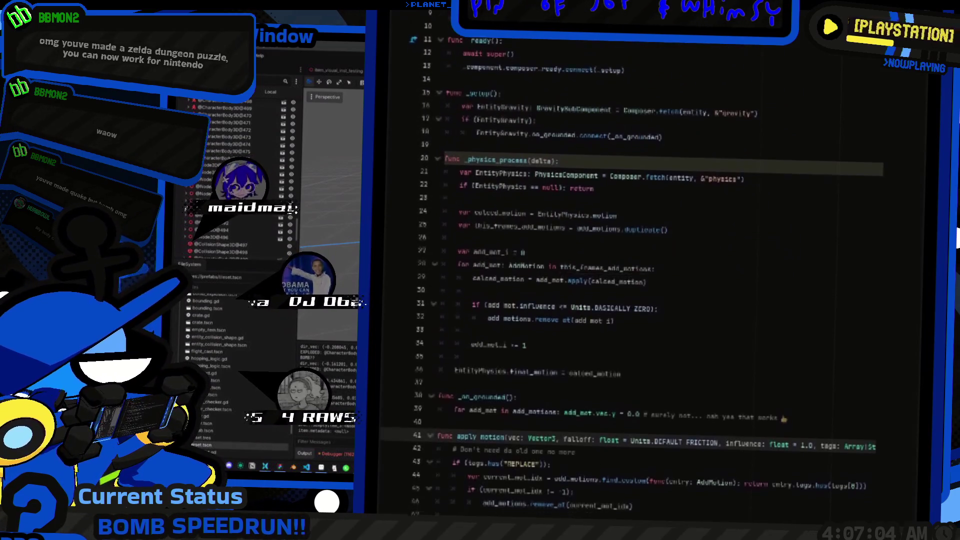
key(Down)
key(Down)
scroll(645, 250, right, 3)
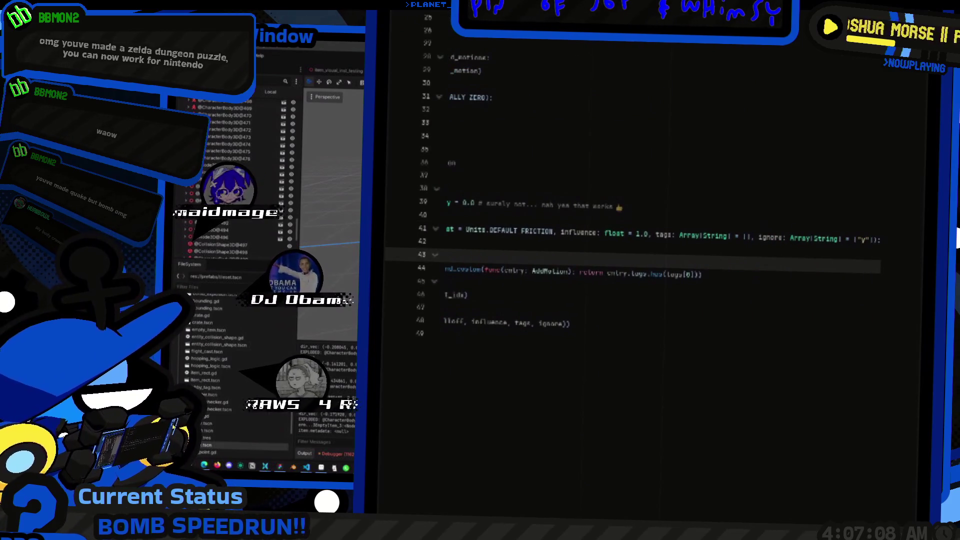
key(End)
scroll(646, 250, down, 2)
Step: Select add_motions to inspect its type and review line 45
double_click(510, 255)
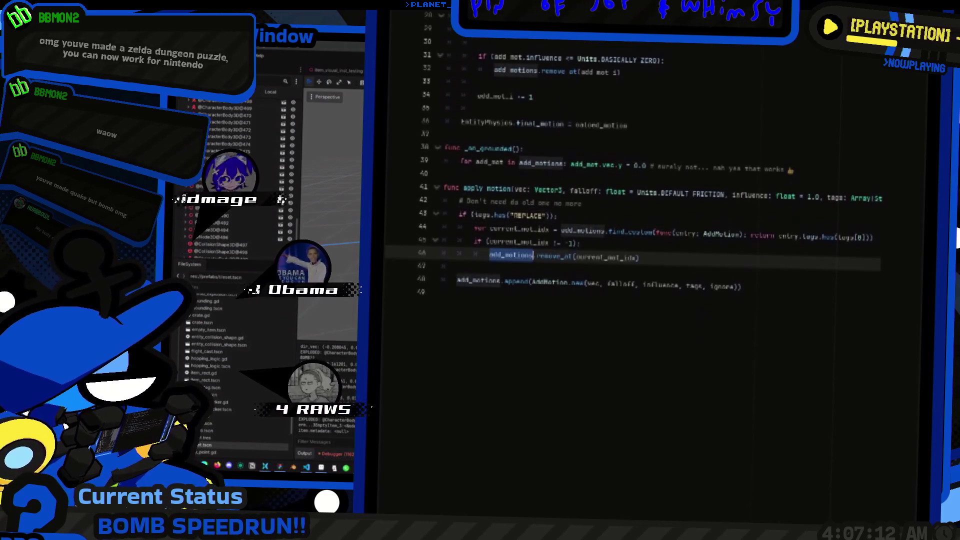
scroll(630, 250, up, 4)
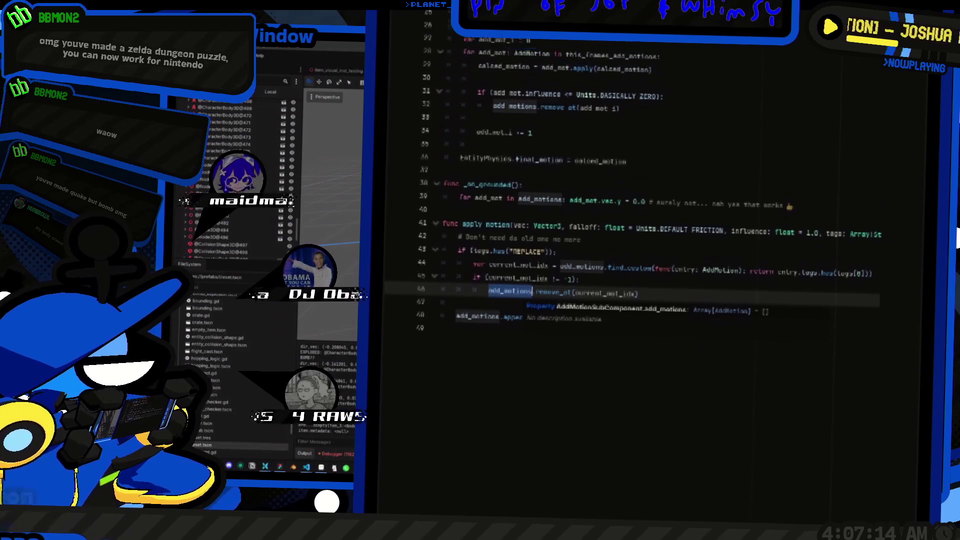
scroll(630, 250, up, 3)
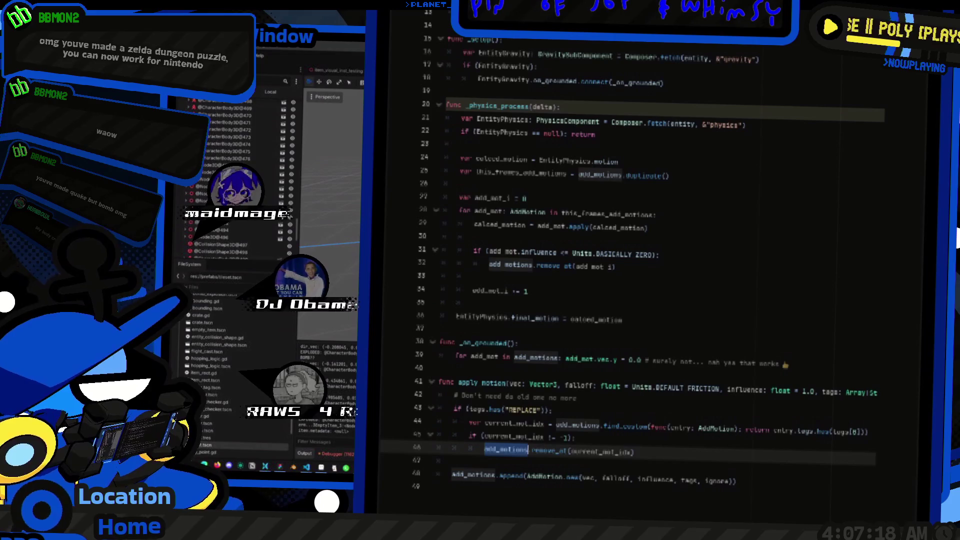
scroll(630, 250, down, 5)
click(580, 259)
scroll(630, 250, right, 3)
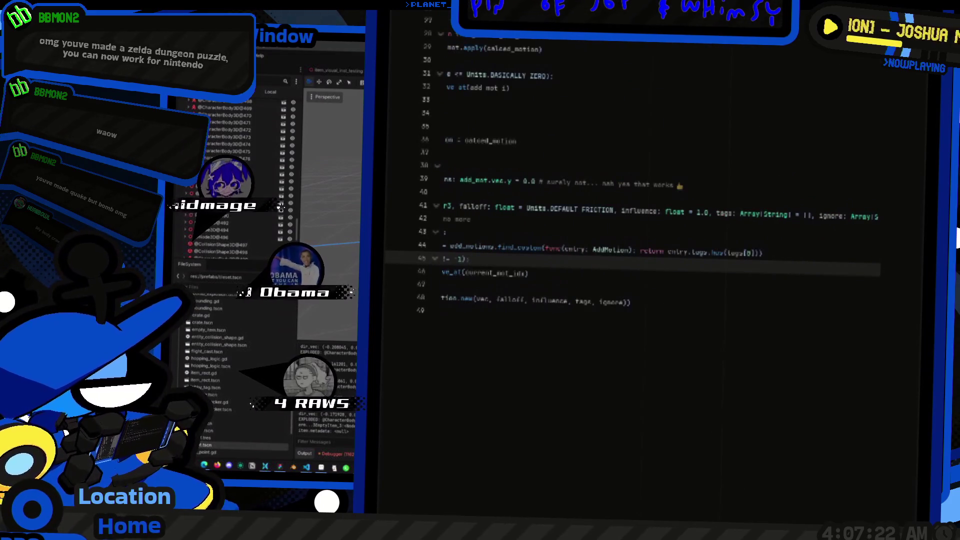
scroll(630, 200, left, 3)
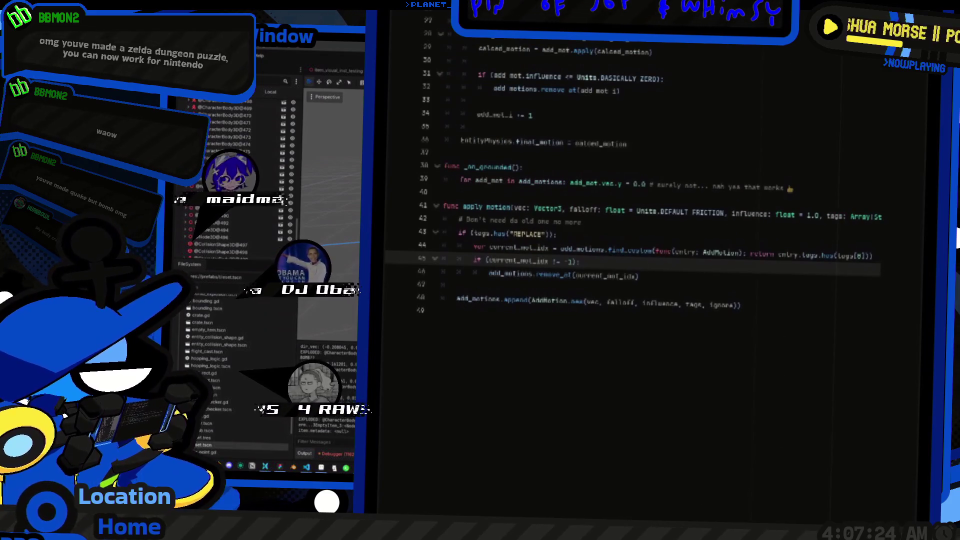
scroll(631, 200, down, 1)
Step: Switch to the motion entry script and view apply()'s influence falloff line
key(ctrl+Tab)
scroll(650, 200, up, 5)
click(577, 272)
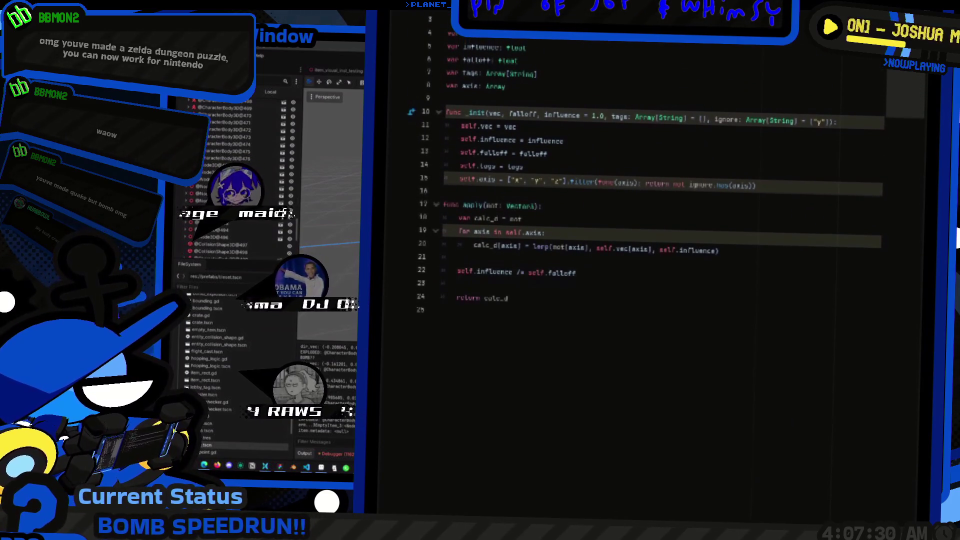
Step: Check the hurtbox apply_motion call using knock_dir * knock_power, then return to the Godot editor
key(ctrl+Tab)
key(ctrl+Tab)
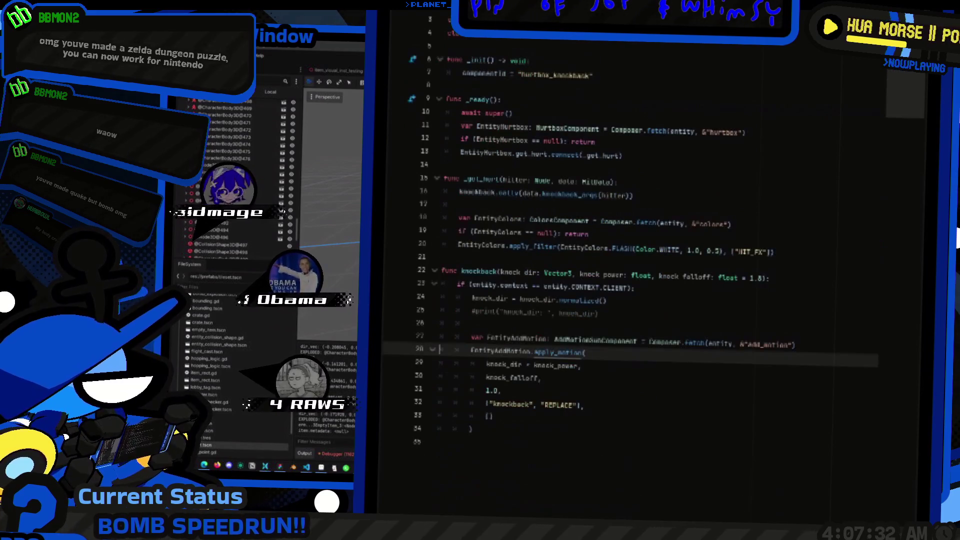
click(583, 353)
click(583, 352)
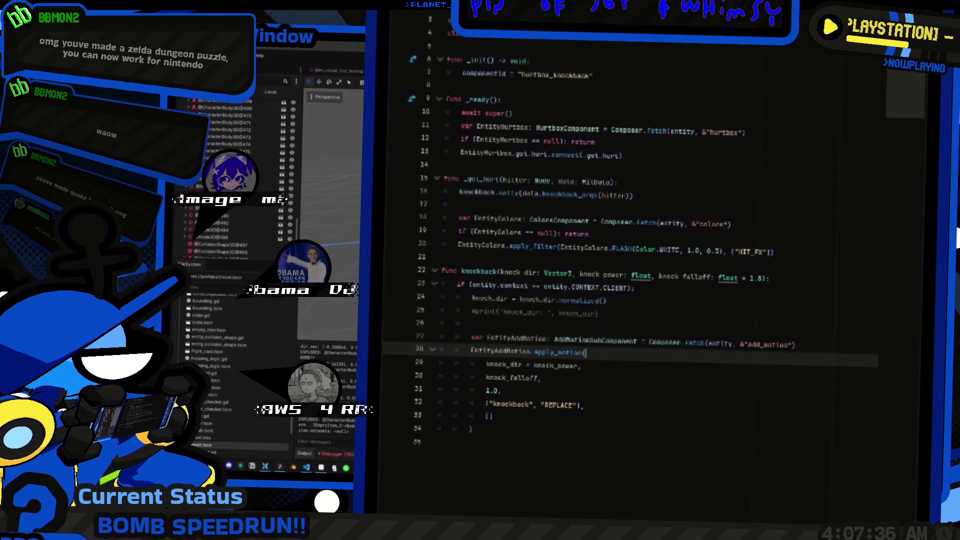
click(533, 366)
double_click(556, 366)
scroll(630, 230, down, 1)
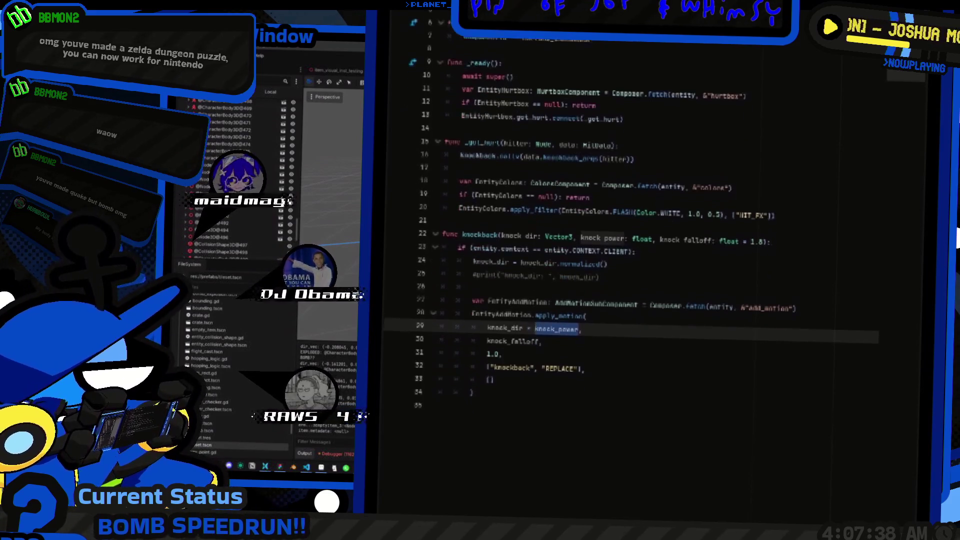
key(alt+Tab)
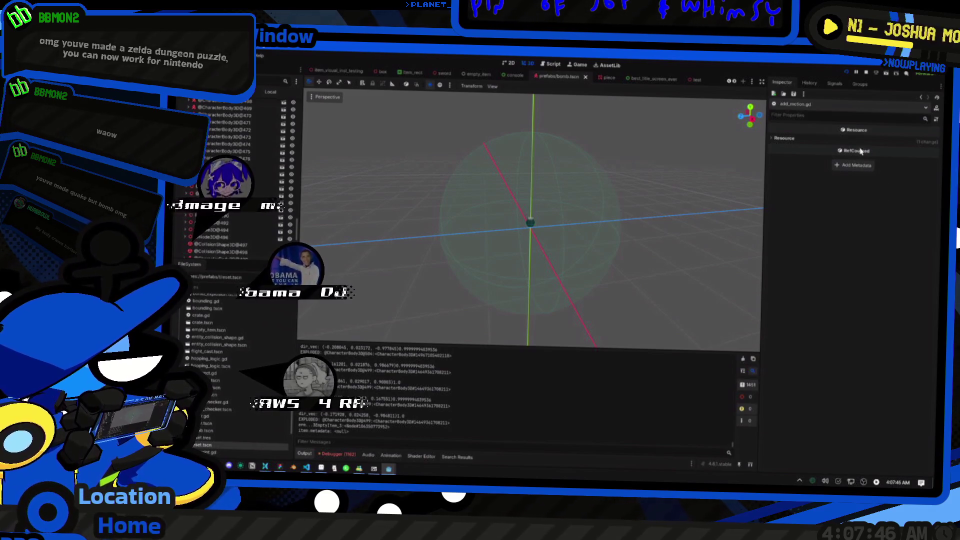
Step: Stop the game to view the bomb's Hitdata: Knockback Power 100.0, Knockback Falloff 1.05
key(F8)
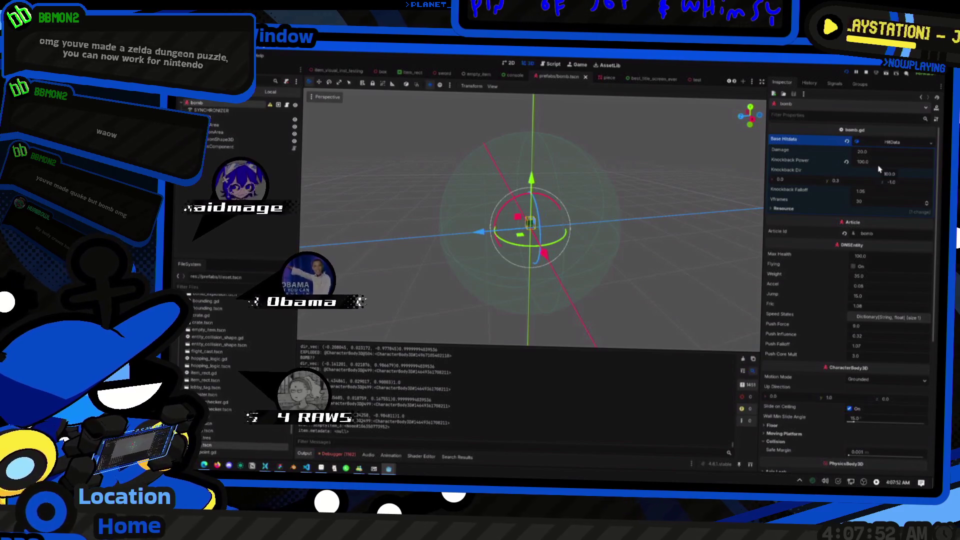
key(alt+Tab)
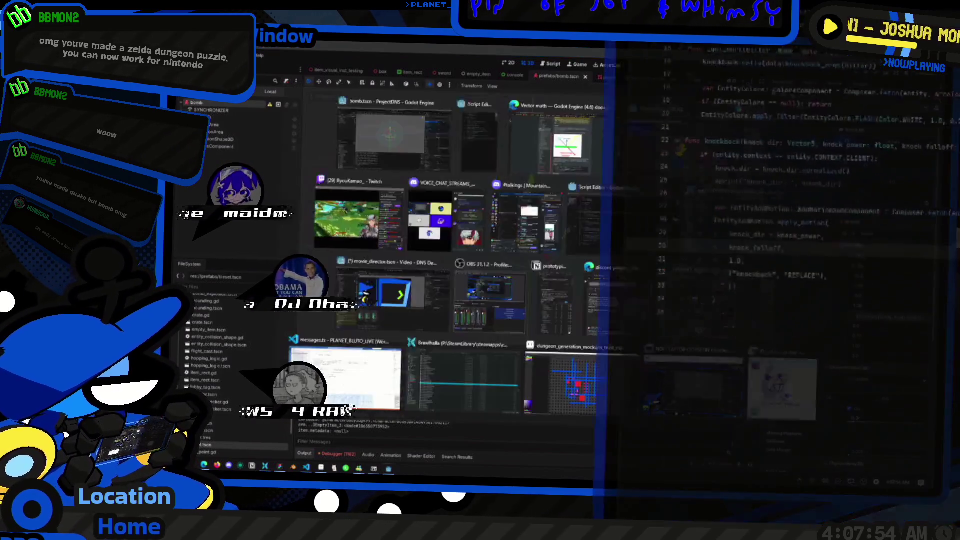
Step: Select direction_to on blow_up()'s dir_vec line and open its documentation with Alt+F1
key(alt+Tab)
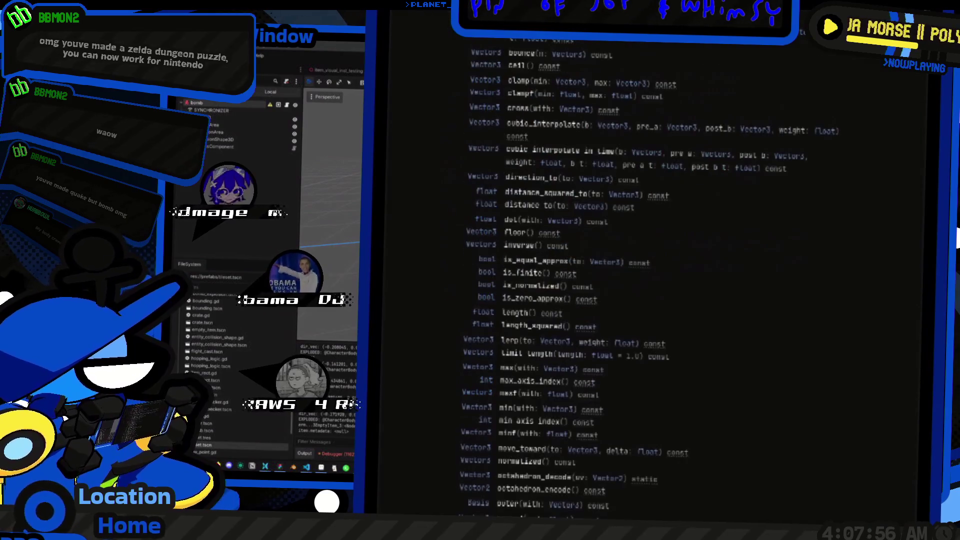
key(Escape)
scroll(631, 246, down, 2)
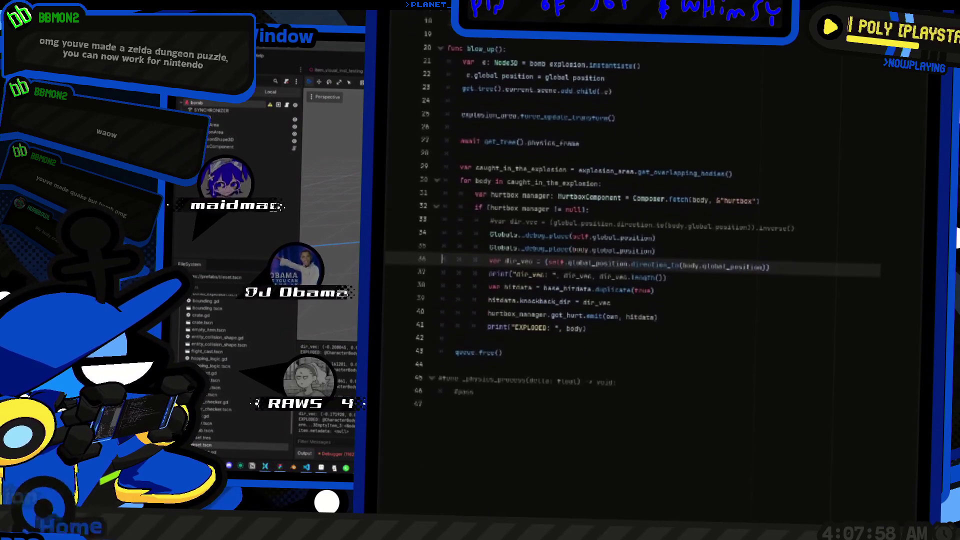
click(611, 296)
mouse_move(611, 296)
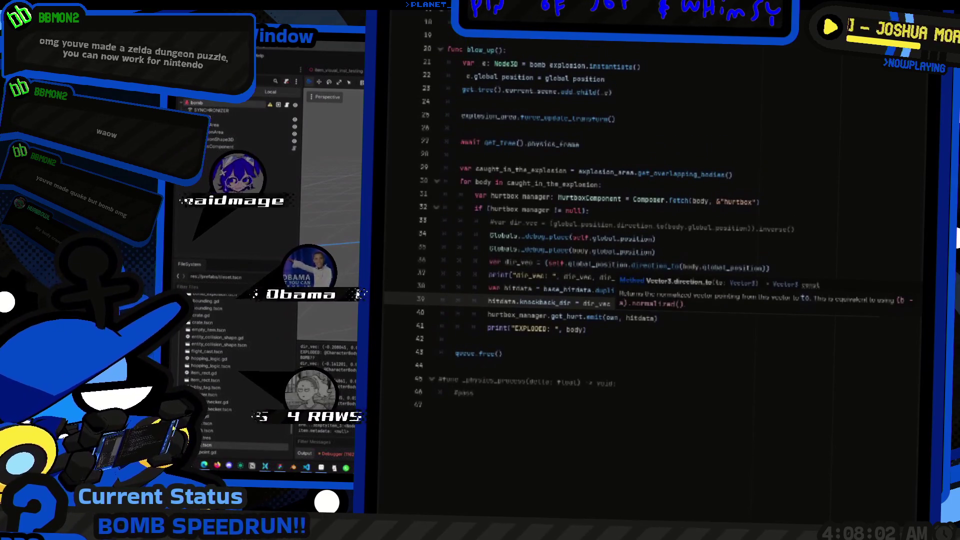
double_click(678, 267)
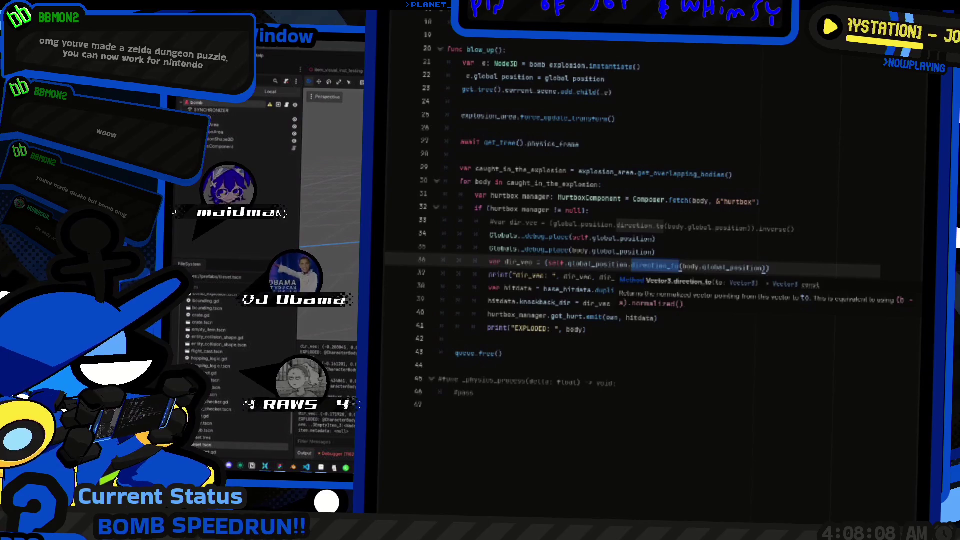
key(shift+Home)
key(ctrl+d)
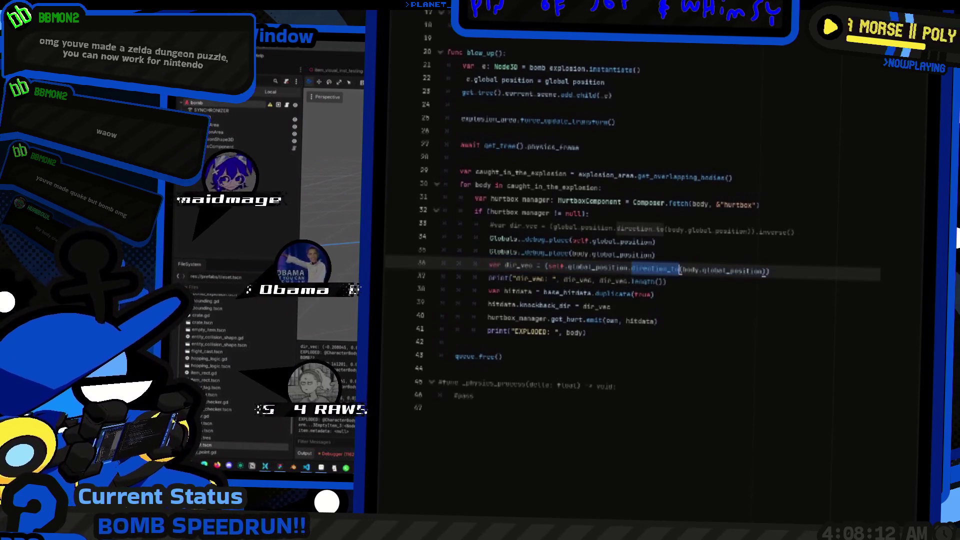
key(alt+F1)
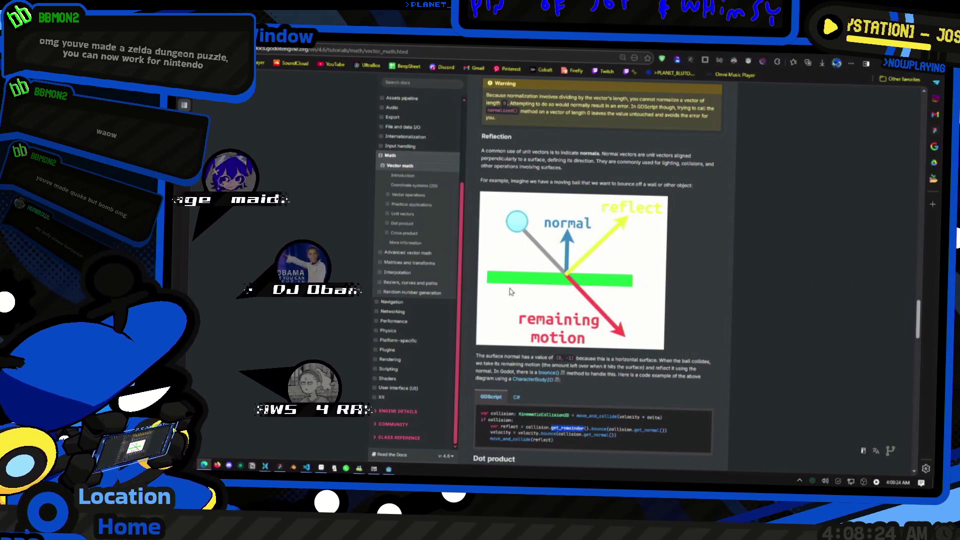
Step: Scroll past Reflection and Dot product to the Facing section and select its opening paragraph
scroll(611, 296, down, 3)
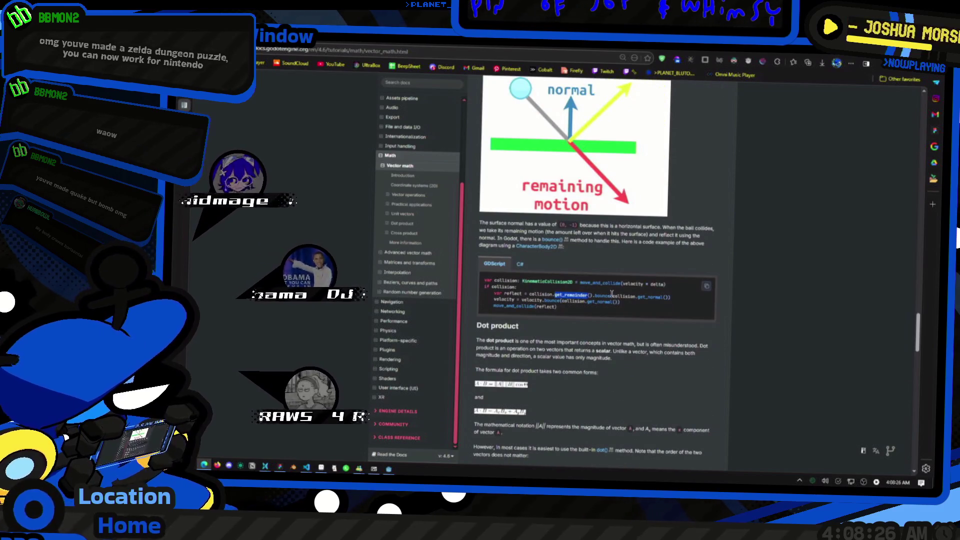
scroll(611, 294, down, 3)
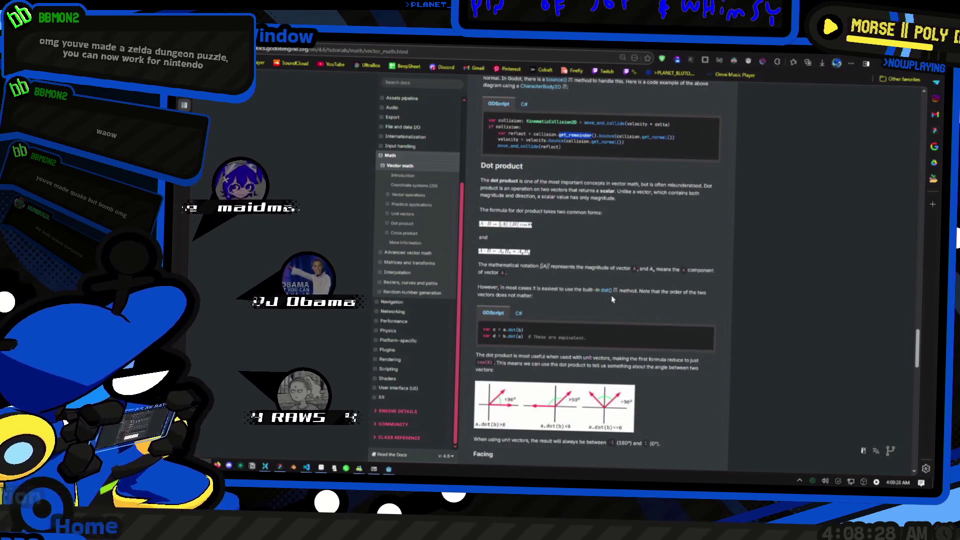
scroll(612, 299, down, 9)
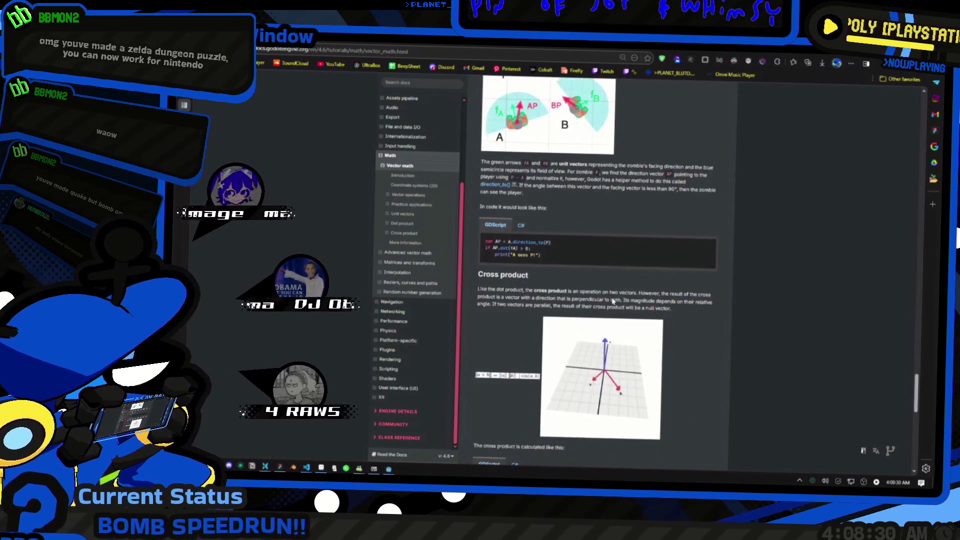
scroll(611, 298, up, 12)
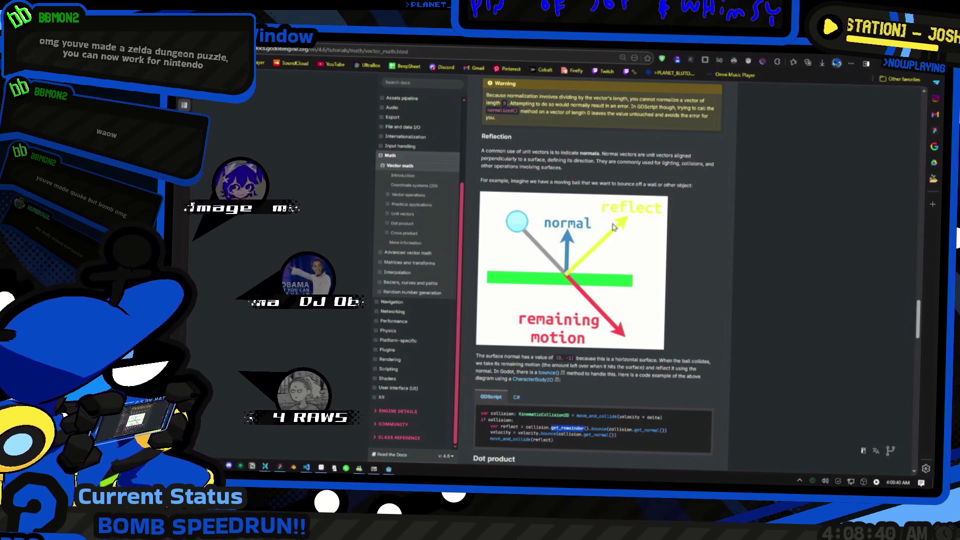
scroll(614, 227, down, 5)
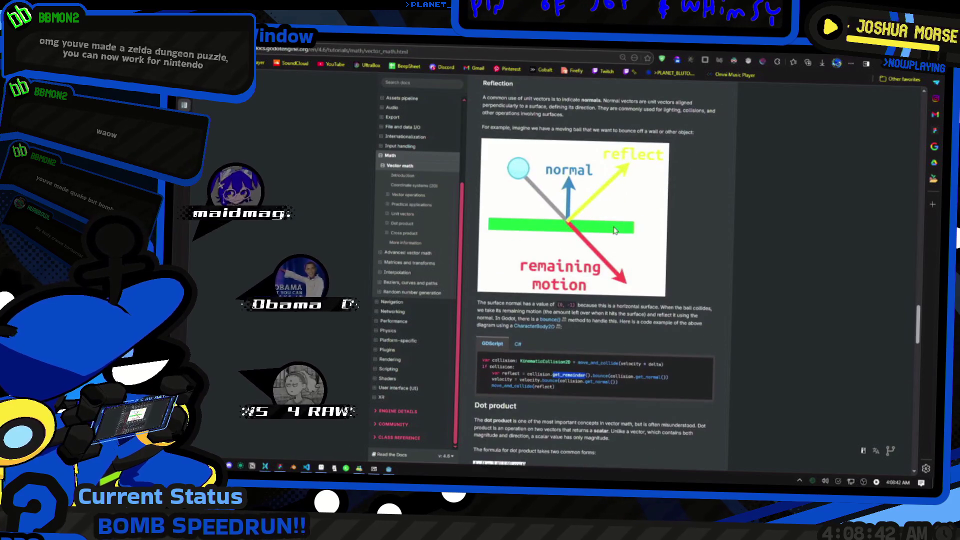
scroll(620, 237, down, 3)
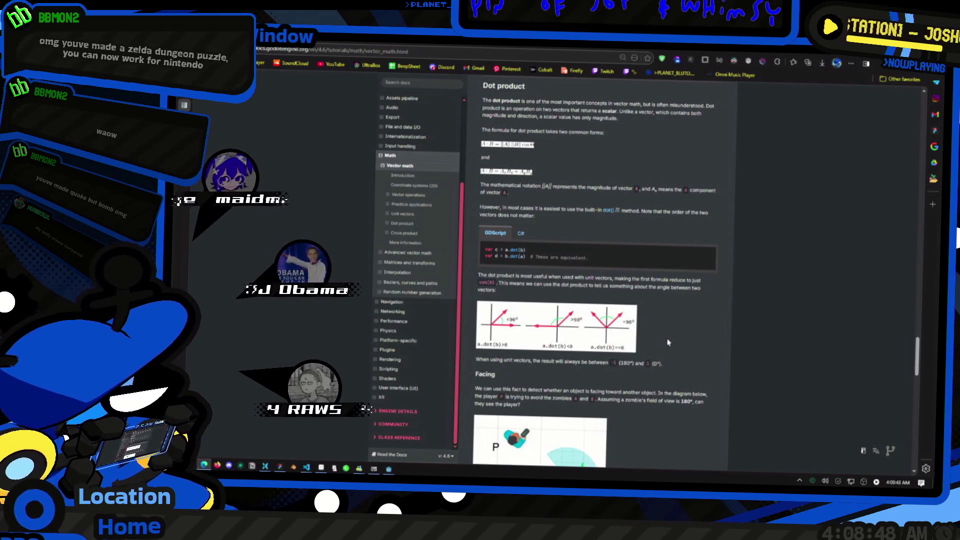
scroll(667, 343, down, 8)
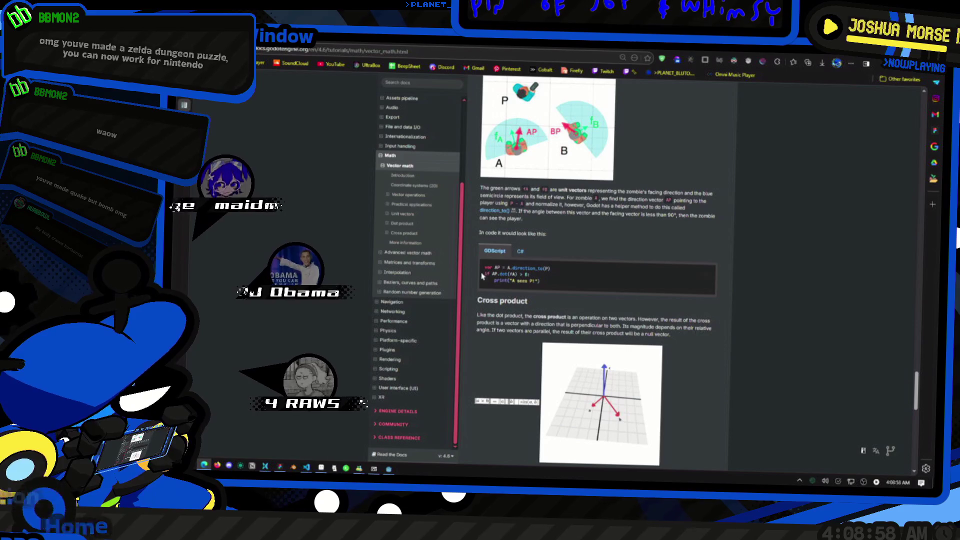
scroll(520, 272, up, 1)
scroll(520, 273, up, 2)
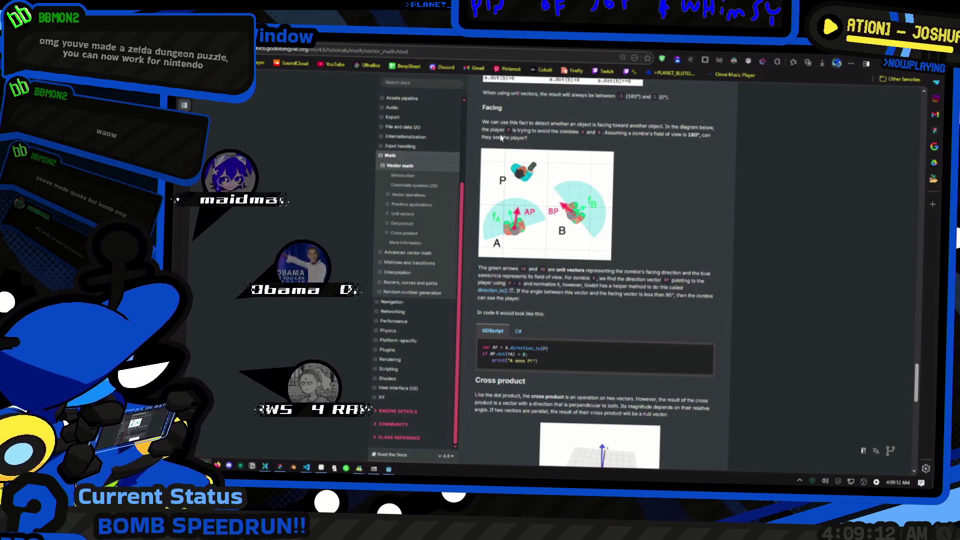
mouse_move(483, 123)
mouse_down()
mouse_move(650, 128)
mouse_move(720, 145)
mouse_move(715, 176)
mouse_move(692, 200)
mouse_up()
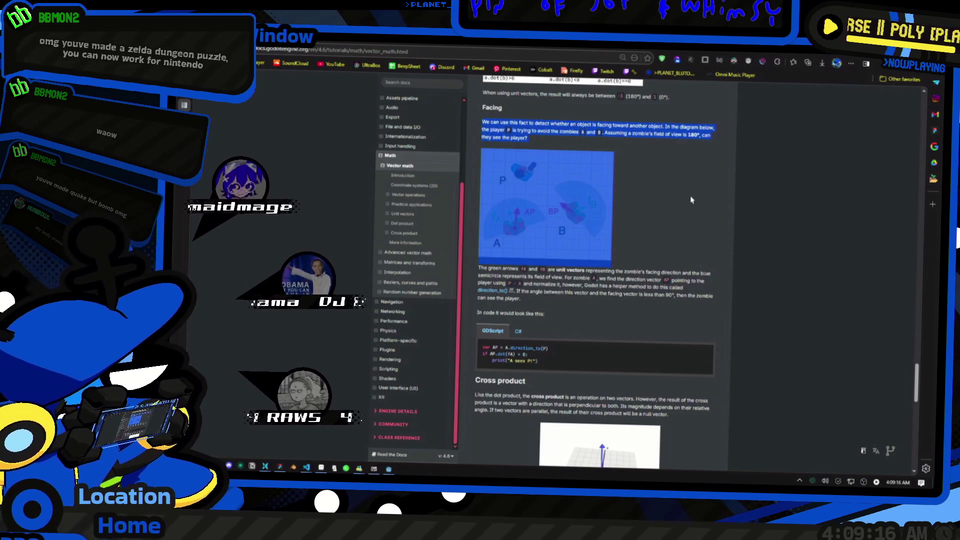
Step: Review the Facing example's code, switching it to C# and back to GDScript
click(675, 228)
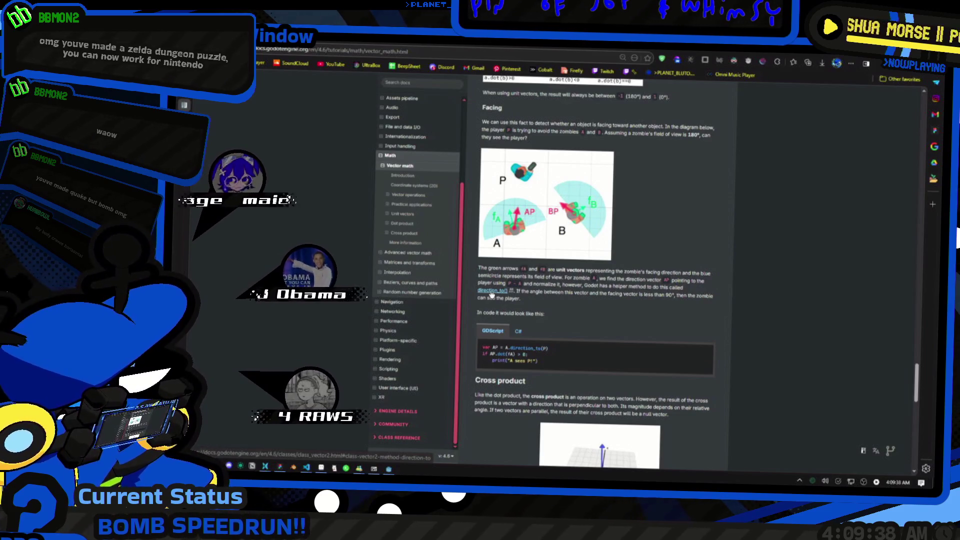
scroll(492, 294, down, 2)
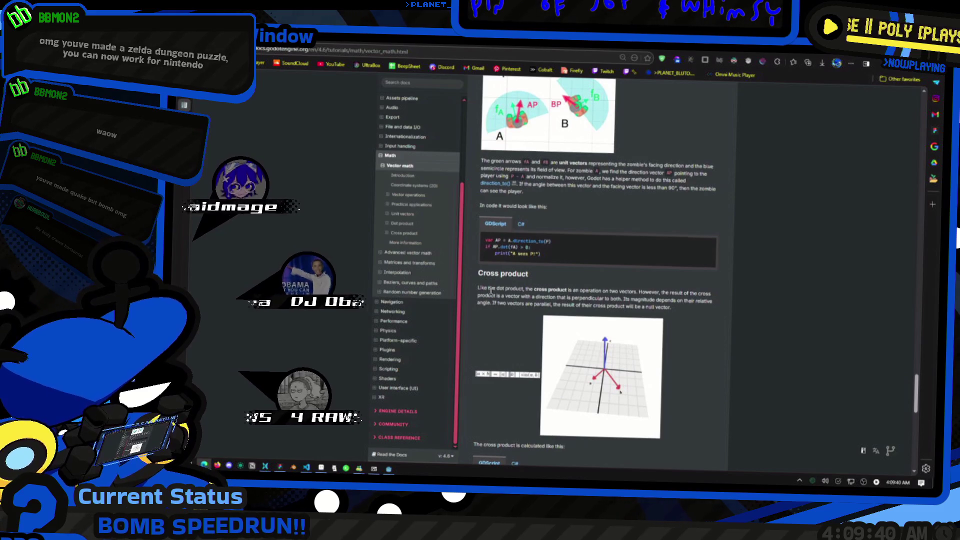
scroll(491, 292, down, 5)
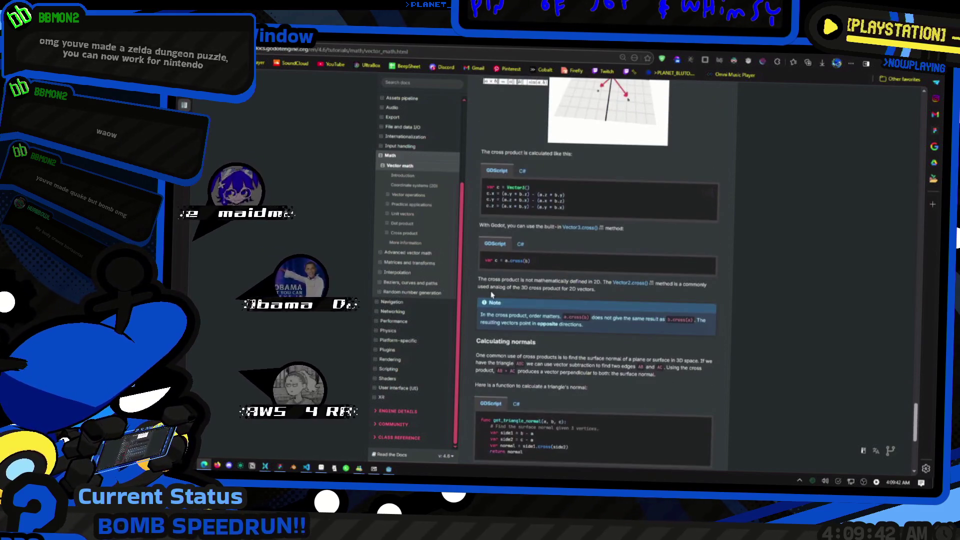
scroll(492, 295, down, 3)
scroll(491, 295, down, 3)
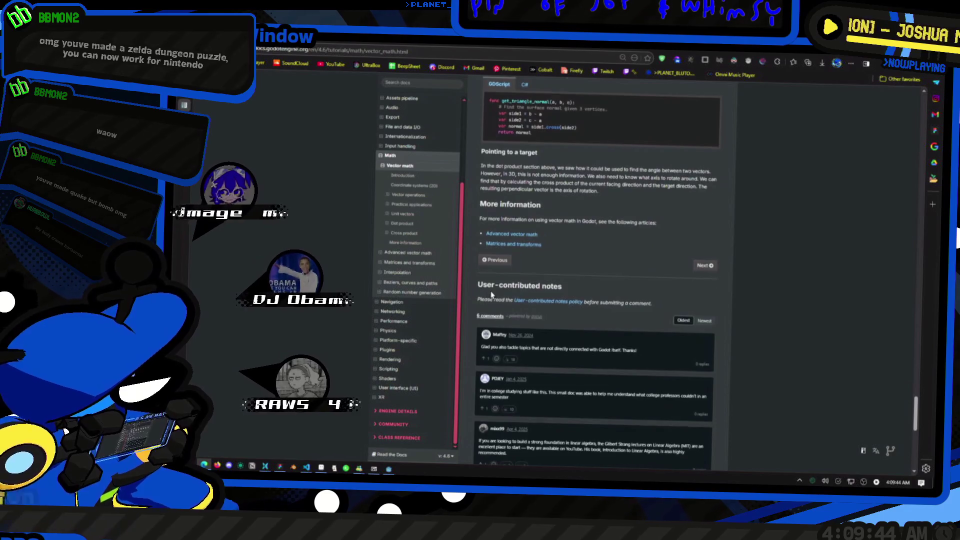
scroll(489, 289, up, 8)
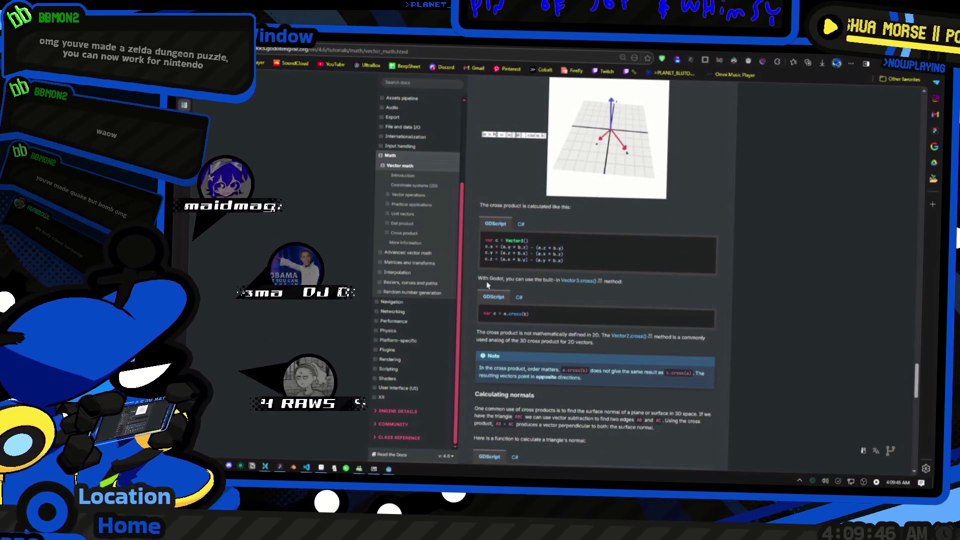
scroll(488, 285, up, 3)
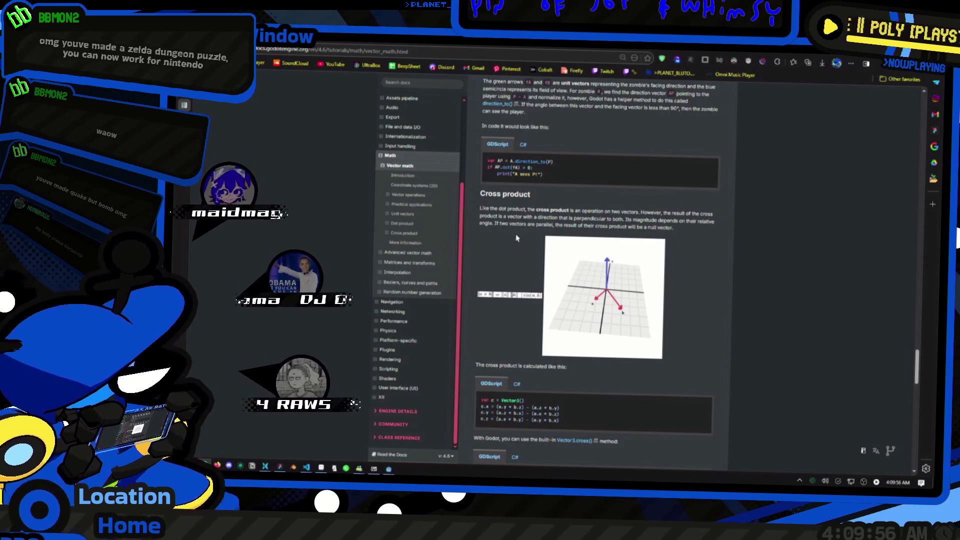
scroll(517, 238, up, 2)
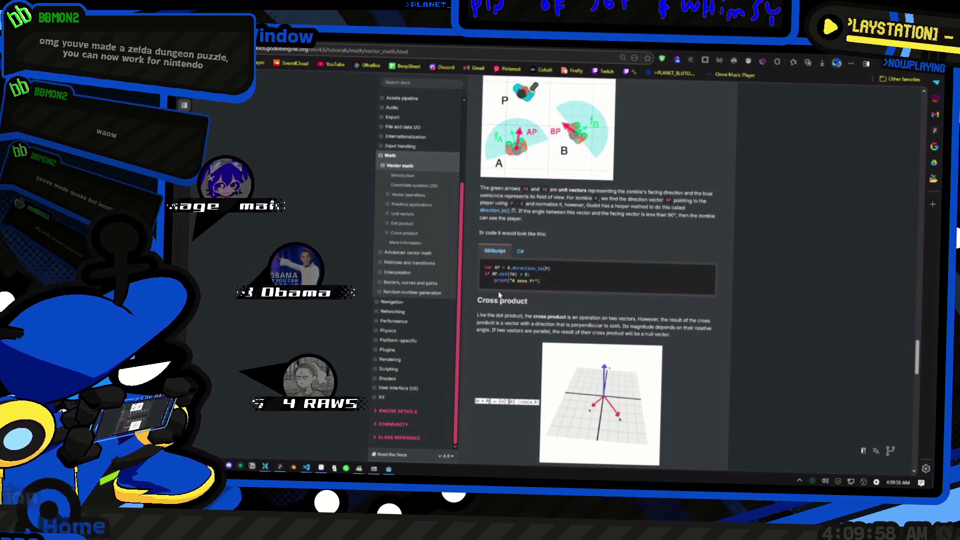
click(520, 253)
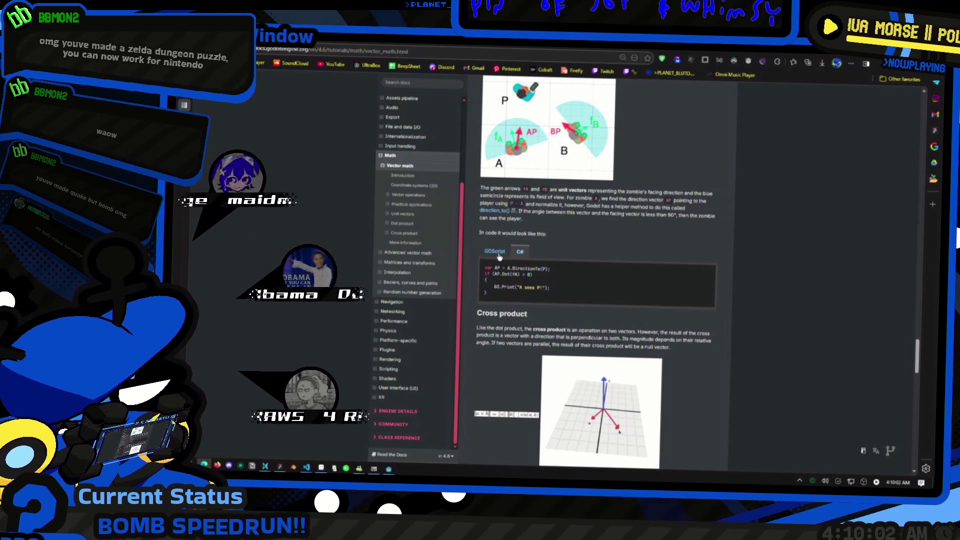
click(499, 257)
Step: Open the direction_to() reference entry linked from the Facing section
scroll(505, 228, up, 2)
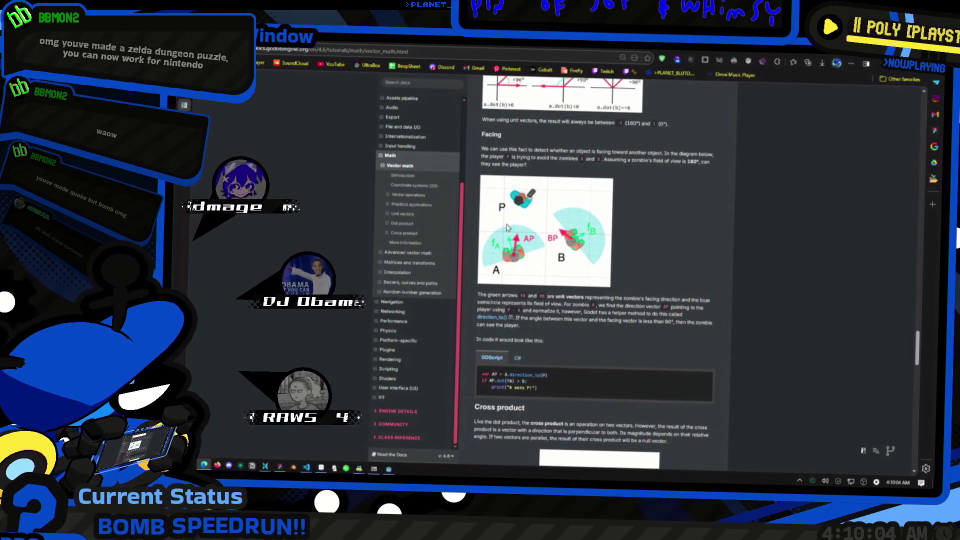
scroll(507, 228, up, 2)
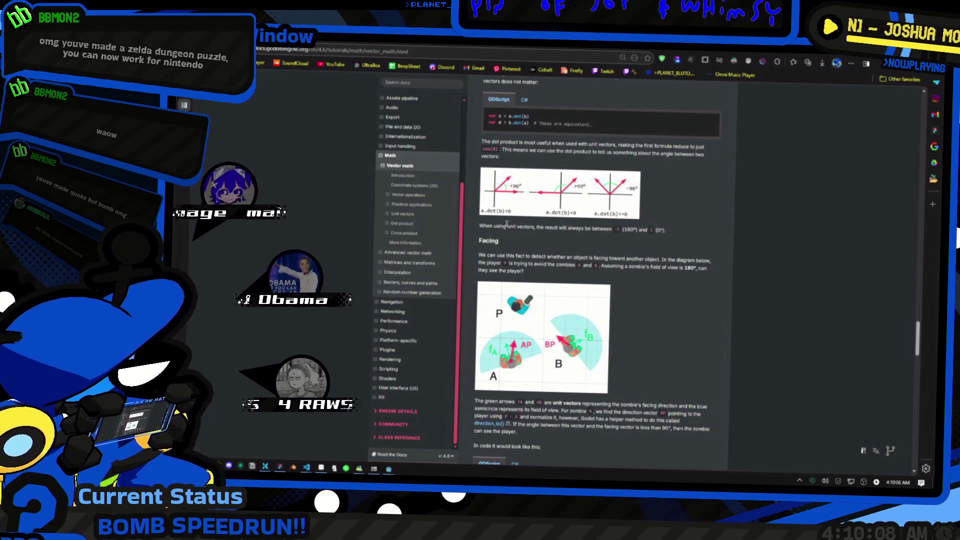
scroll(500, 253, down, 2)
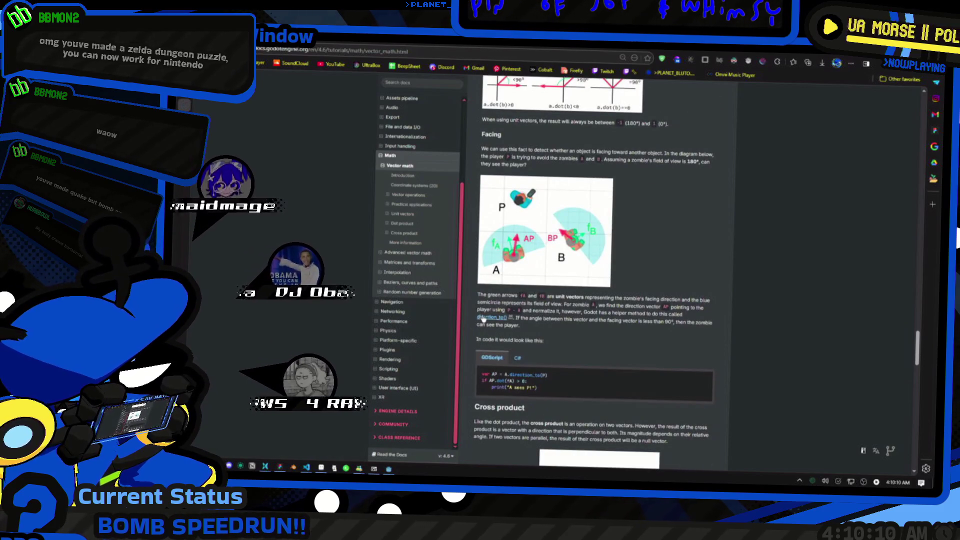
click(483, 318)
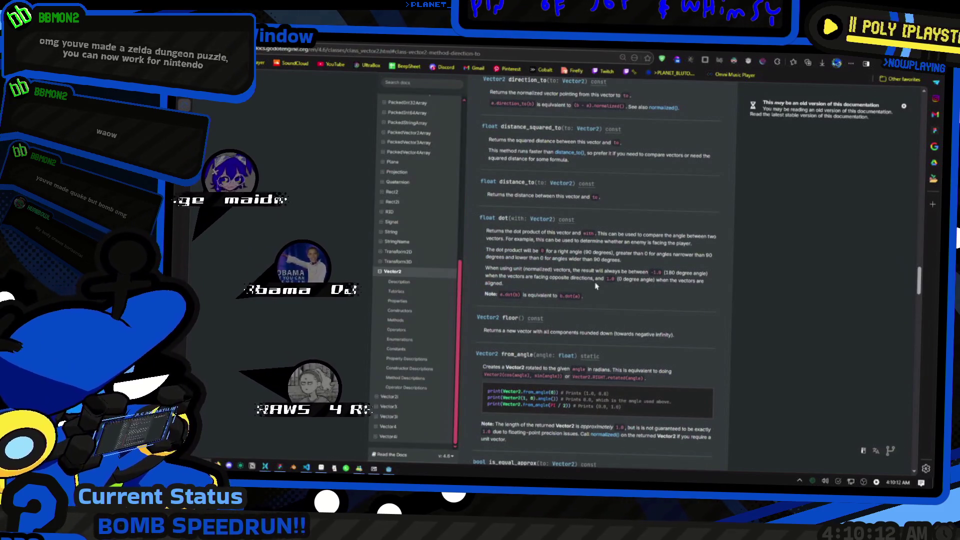
Step: Return from the Vector2 reference to the Vector math tutorial
scroll(595, 285, up, 2)
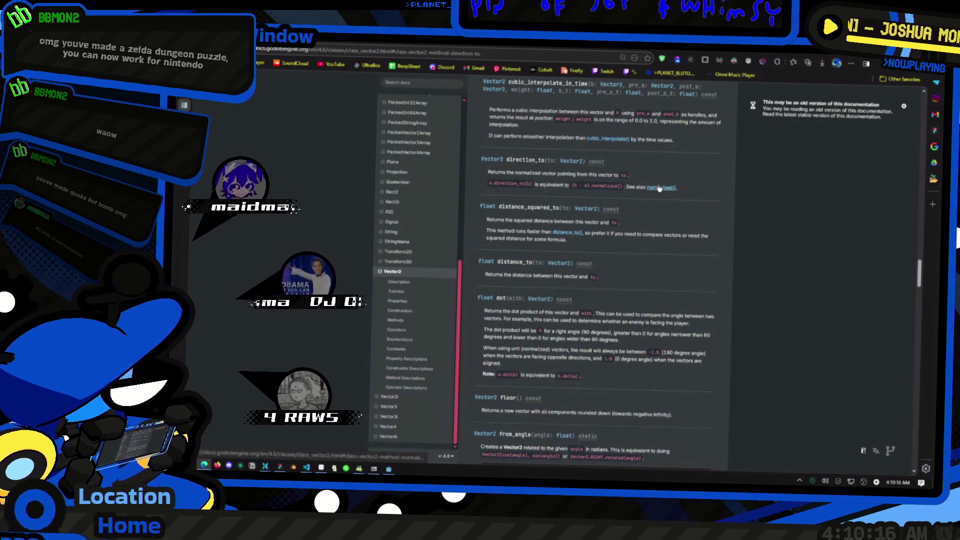
key(alt+Left)
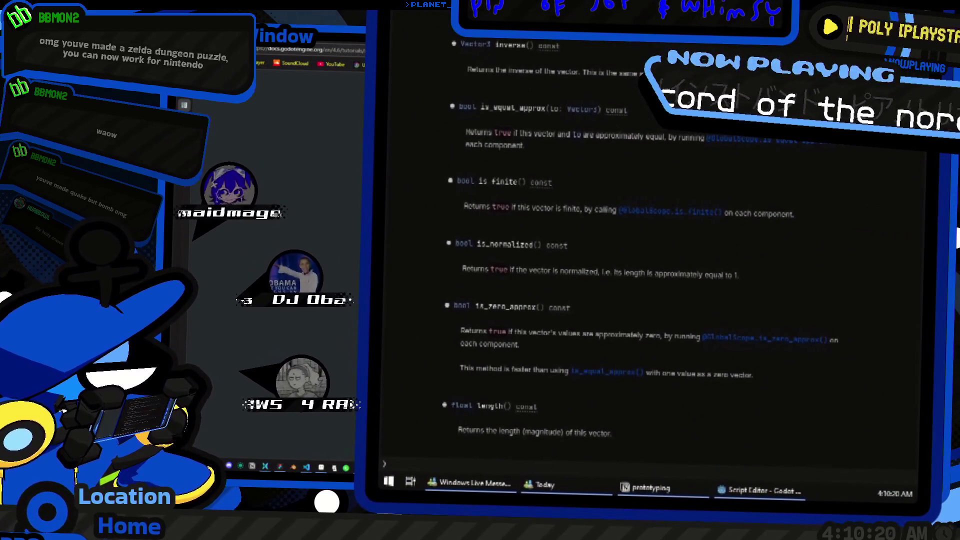
scroll(650, 275, up, 3)
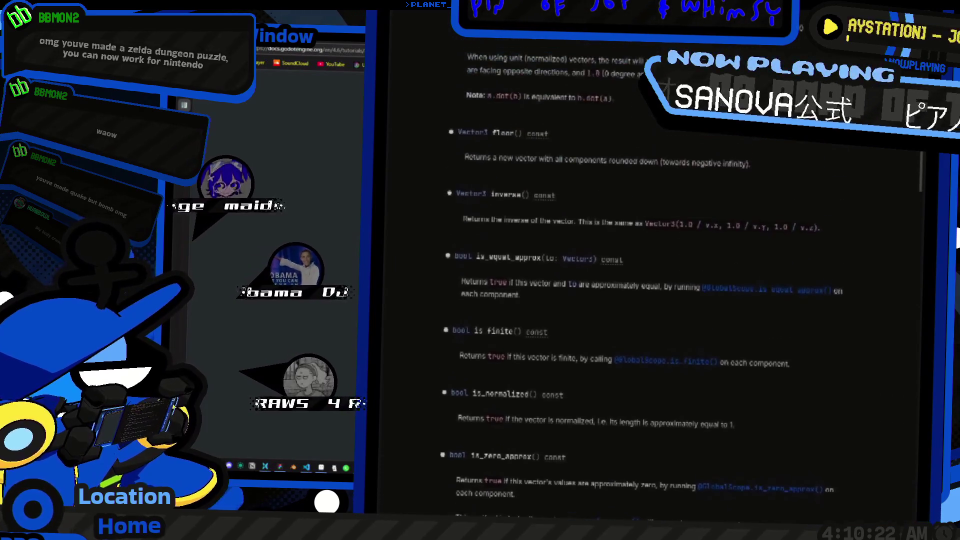
Step: Look over blow_up()'s EXPLODED print line, then bring the running game window forward
key(alt+Tab)
key(Down)
key(Down)
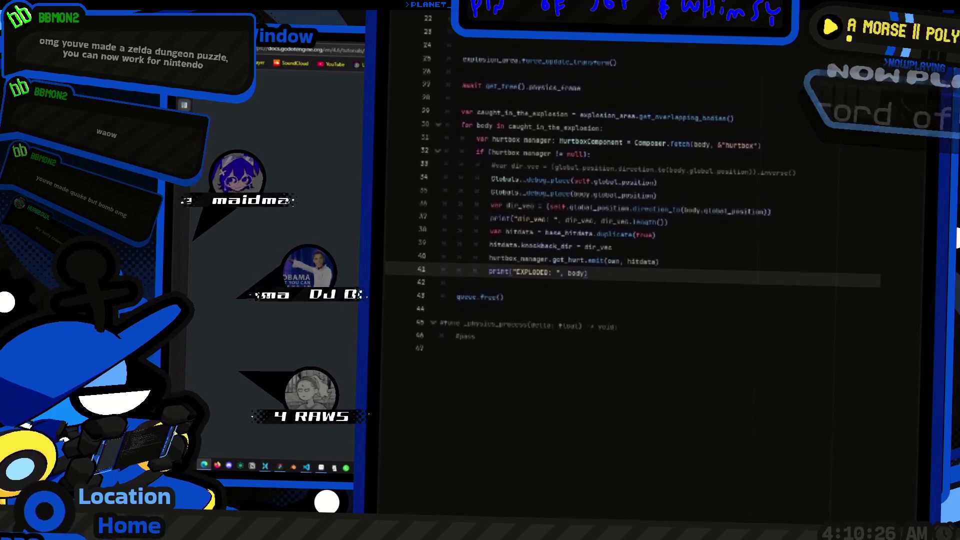
key(alt+Tab)
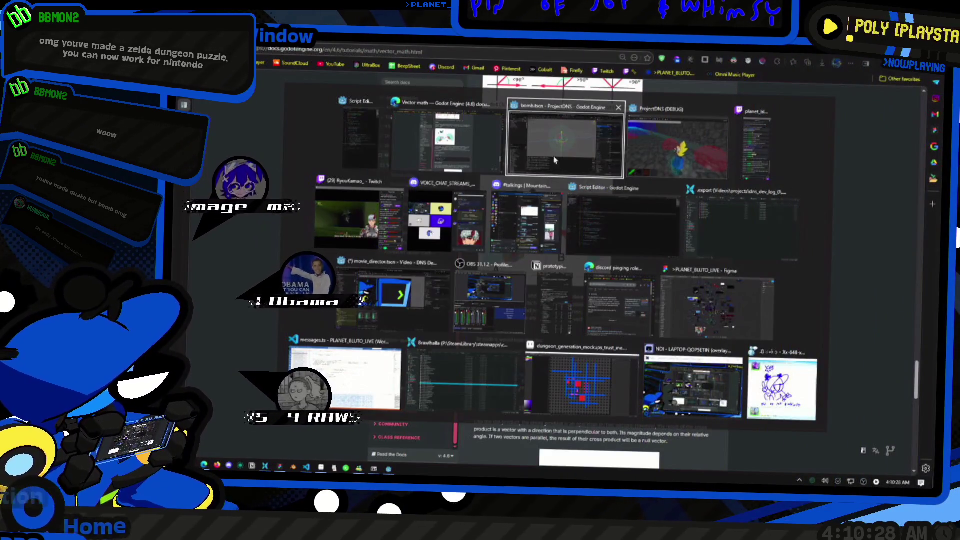
click(639, 161)
Step: Swap the two positions inside direction_to on line 36 so body.global_position comes first
click(540, 189)
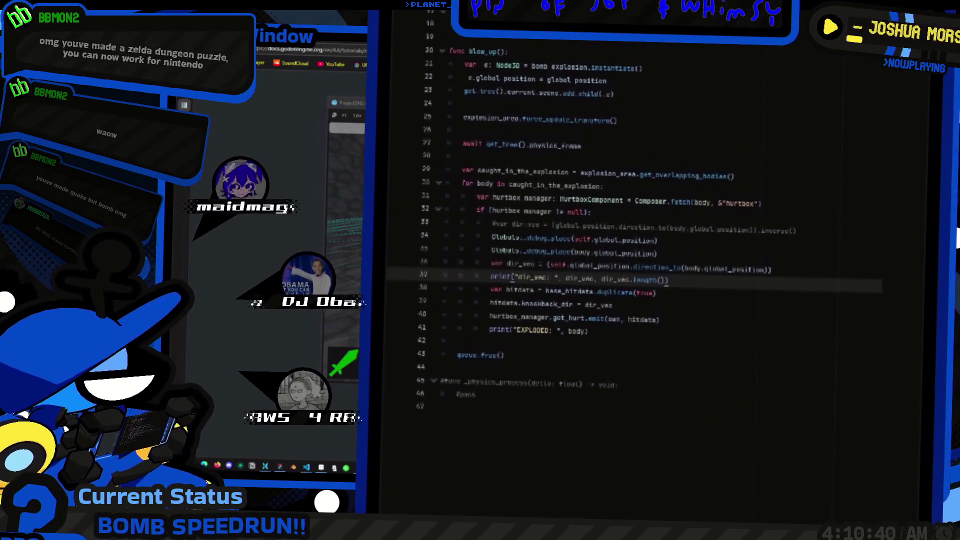
drag(685, 272, 764, 272)
key(ctrl+c)
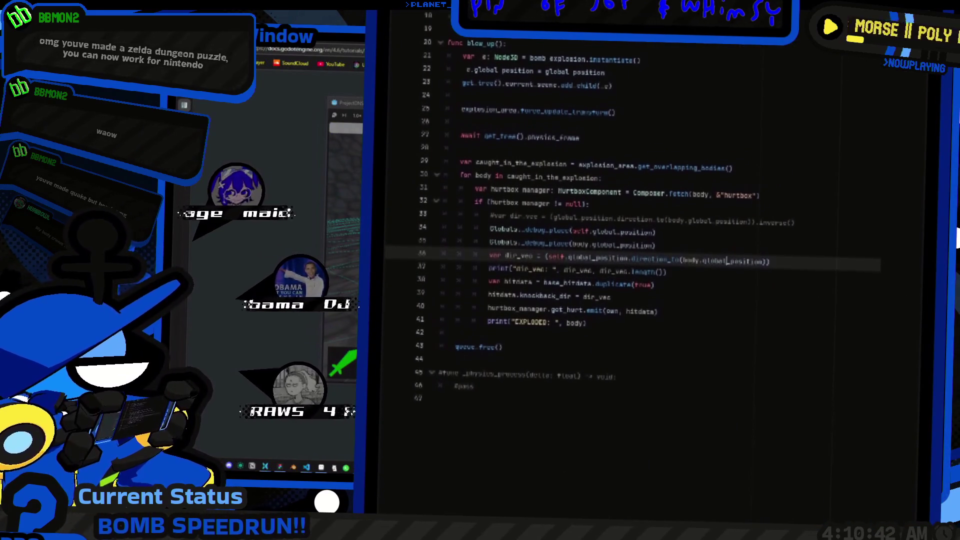
key(BackSpace)
key(ctrl+v)
key(ctrl+shift+Right)
key(ctrl+shift+Right)
key(ctrl+shift+Right)
key(Right)
scroll(612, 266, down, 1)
click(612, 267)
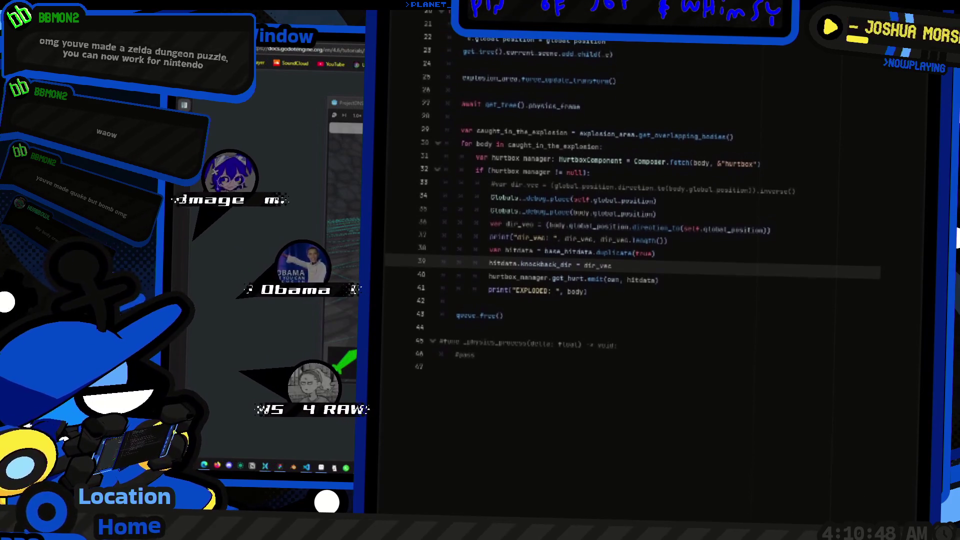
Step: Walk the character down the cave corridor toward the red slimes
key(alt+Tab)
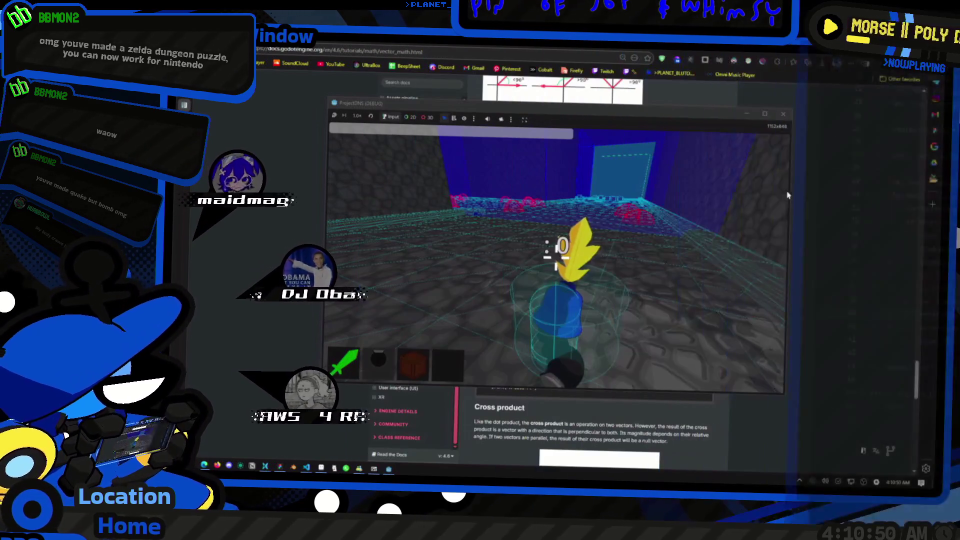
key(w)
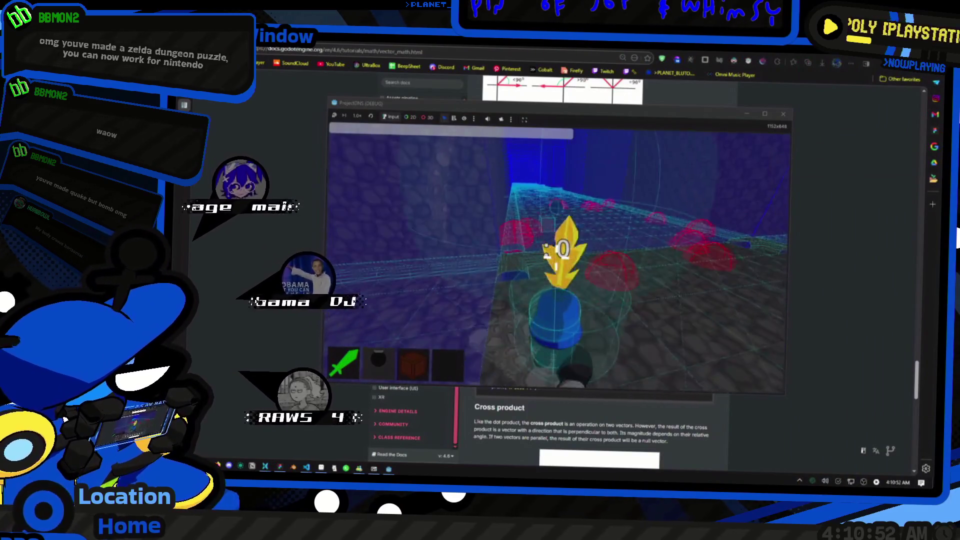
key(w)
key(w)
key(w)
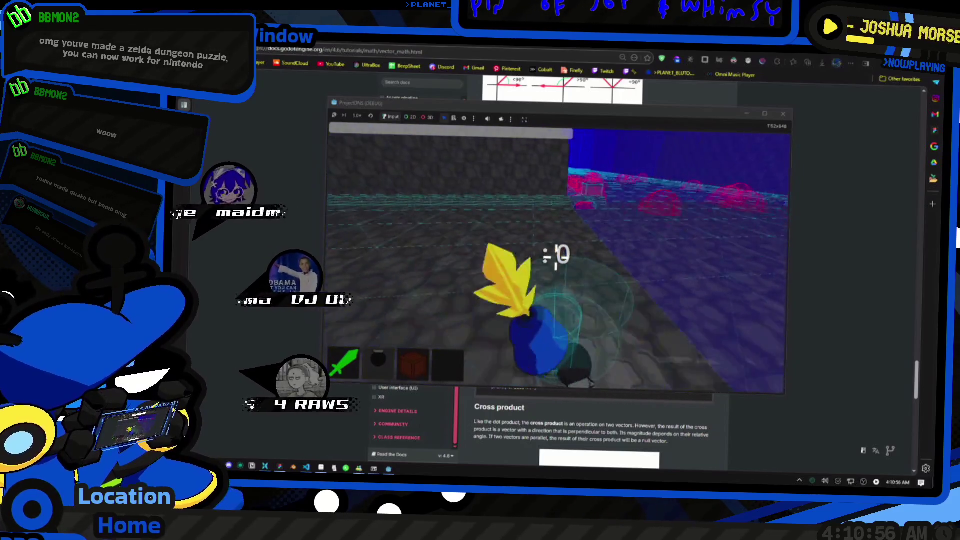
key(d)
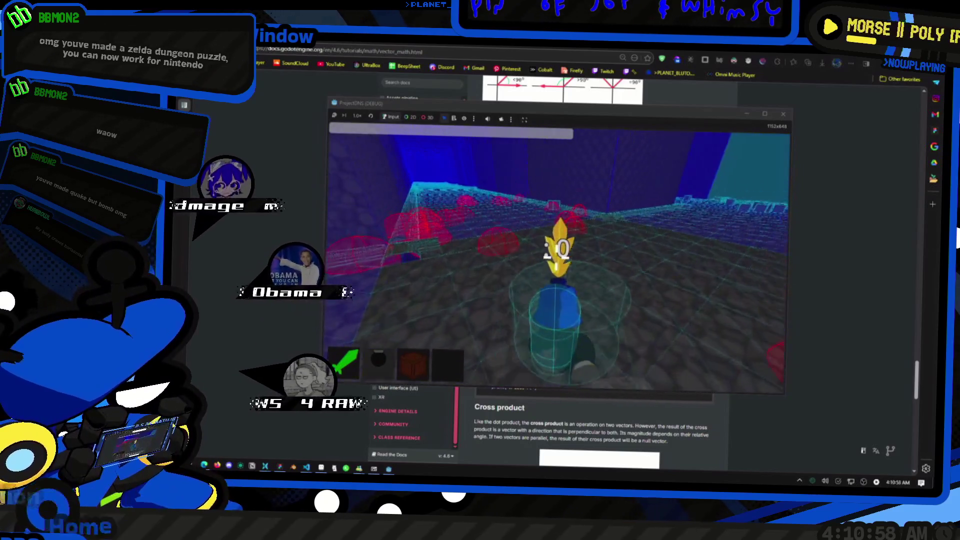
key(a)
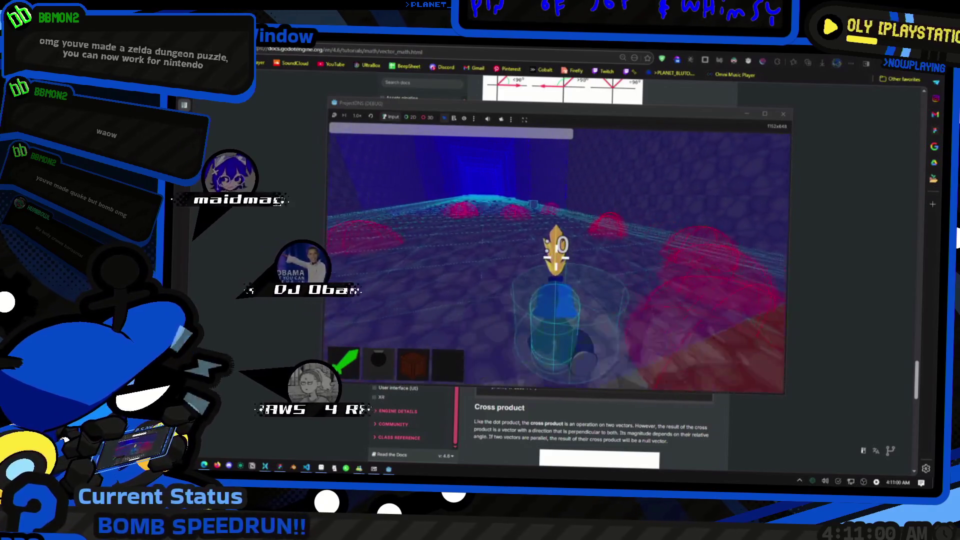
key(w)
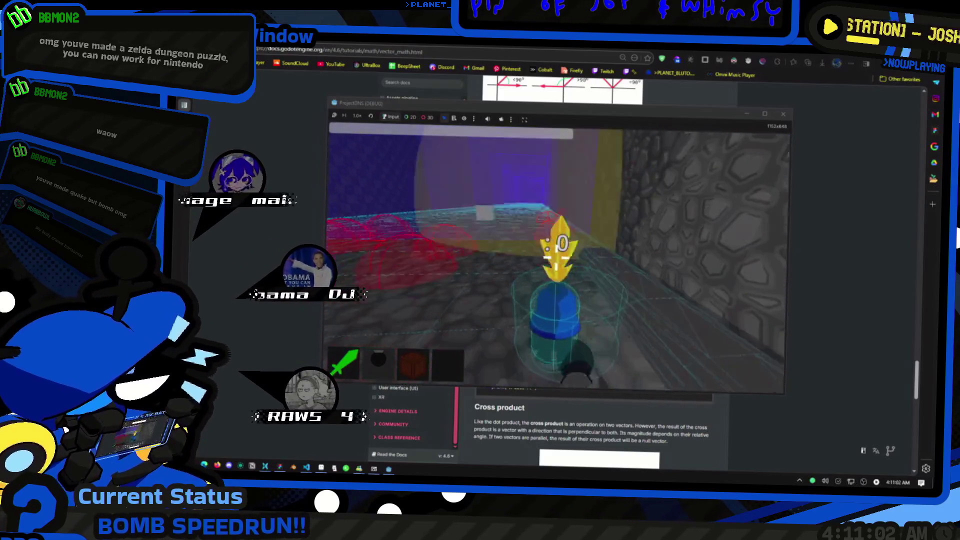
key(a)
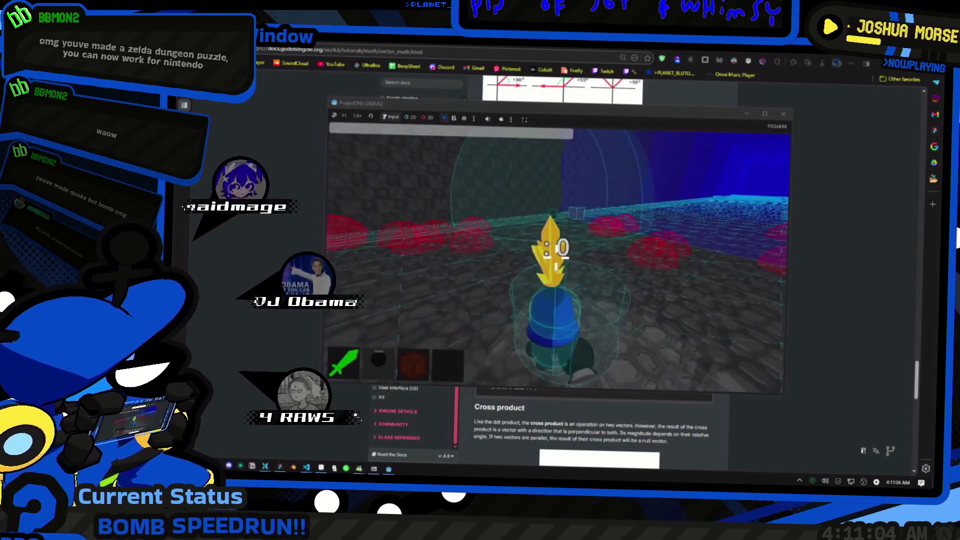
key(a)
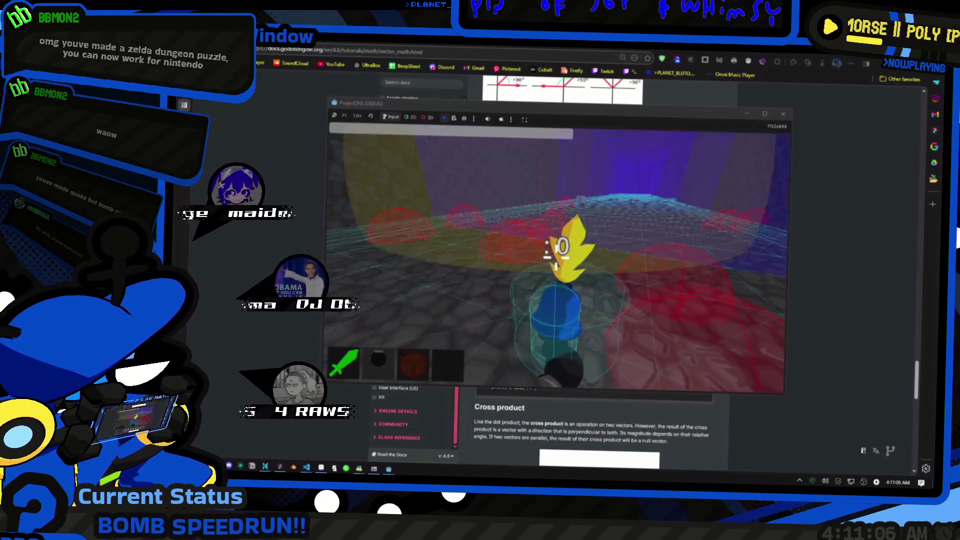
key(w)
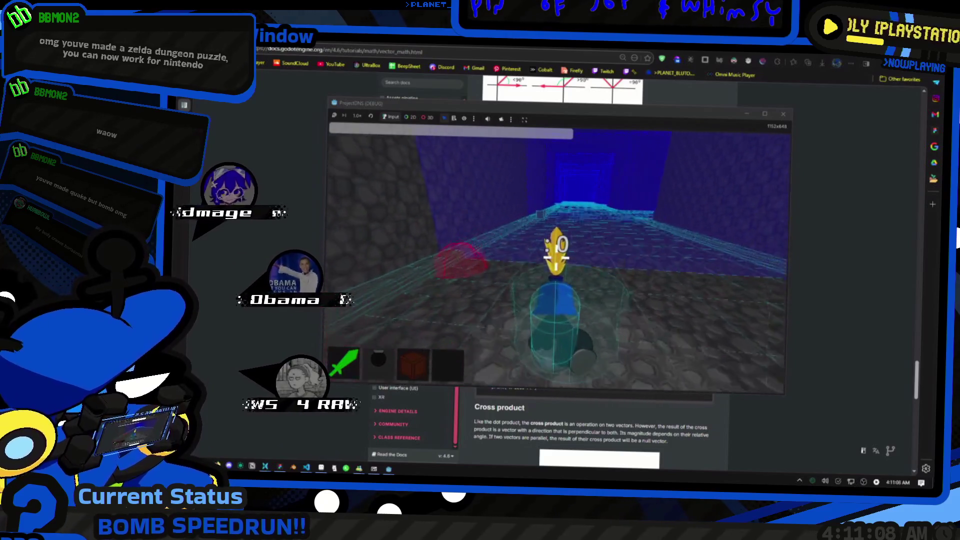
key(w)
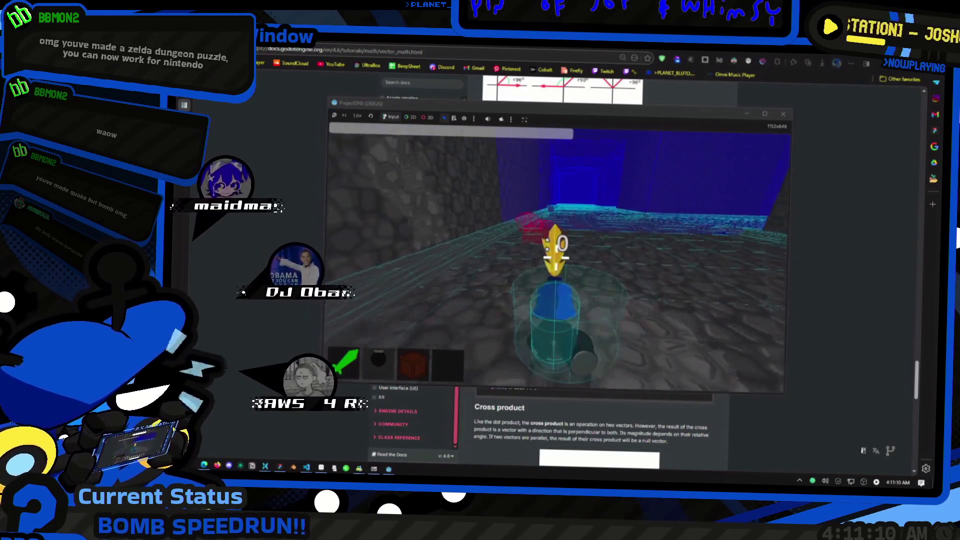
key(w)
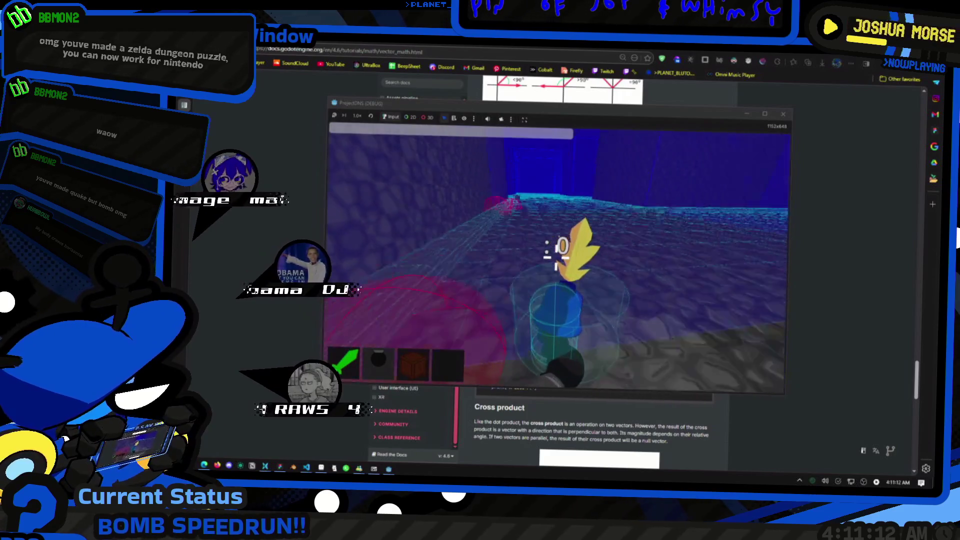
key(w)
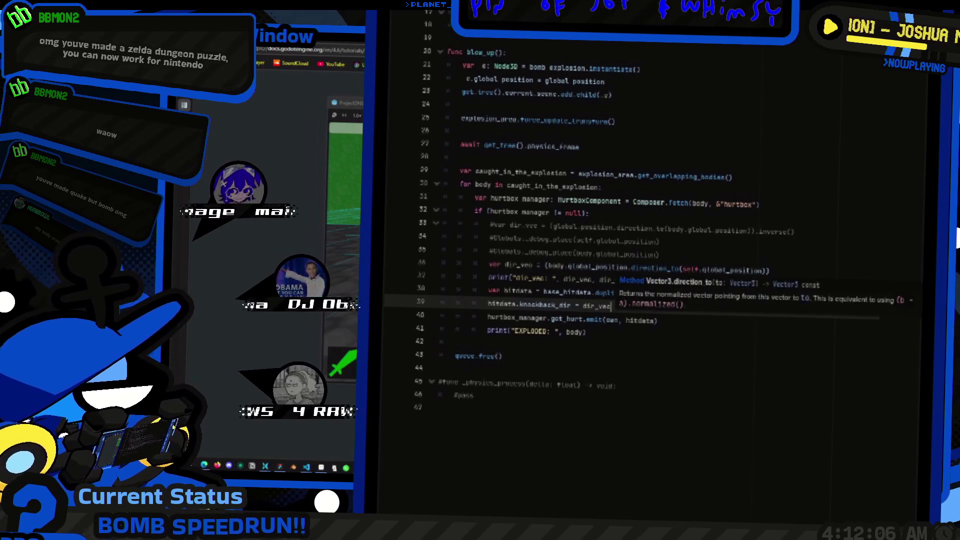
Step: Read the Vector3 docs for direction_to and normalized, then scroll back up to the method list
key(alt+Left)
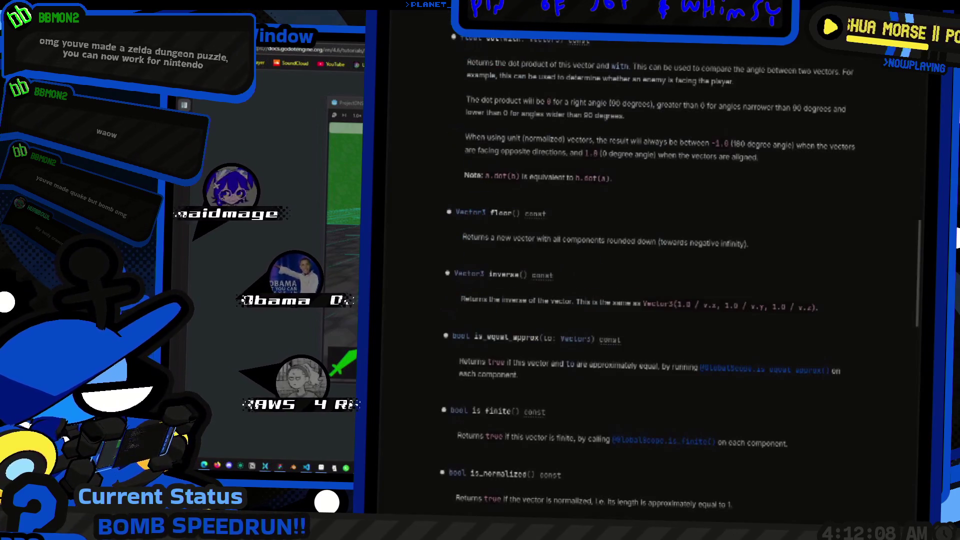
scroll(680, 260, up, 8)
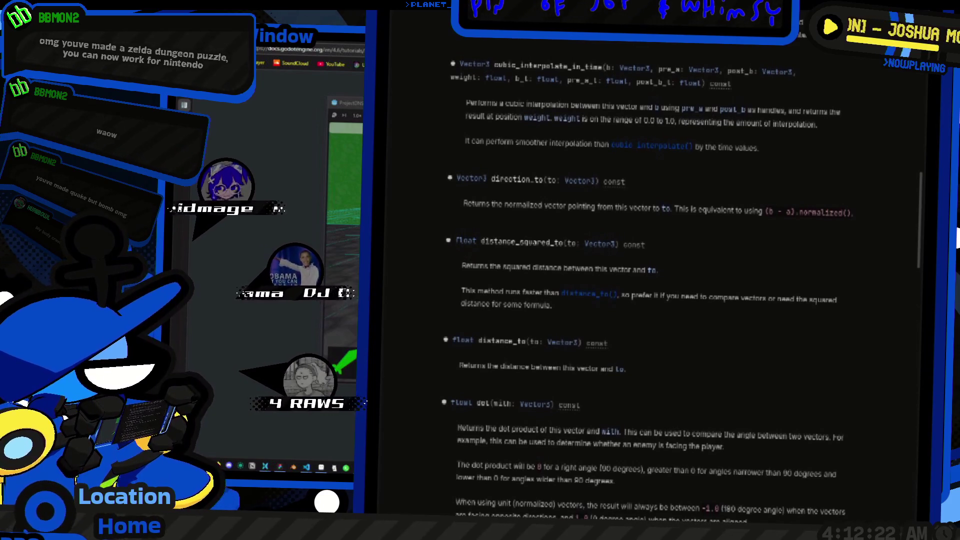
scroll(680, 275, down, 10)
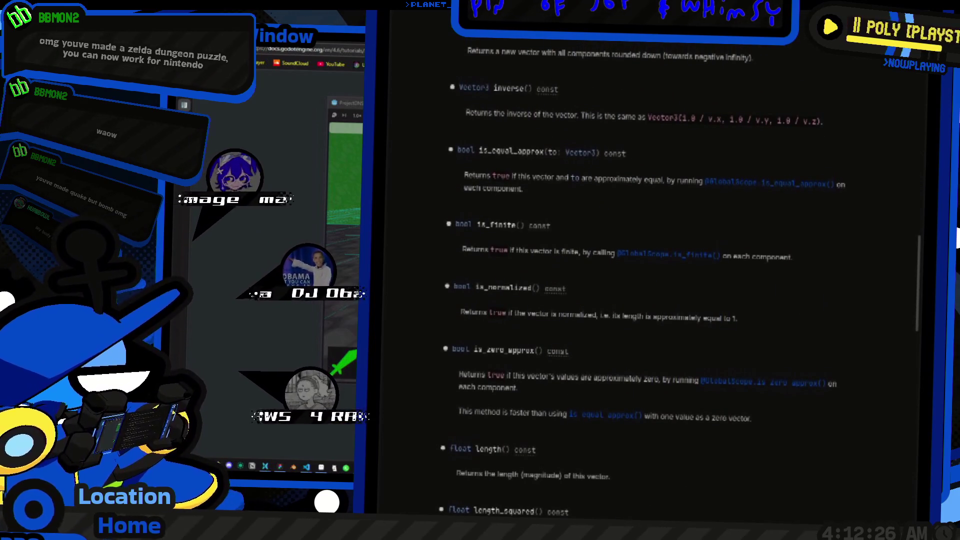
scroll(650, 275, down, 4)
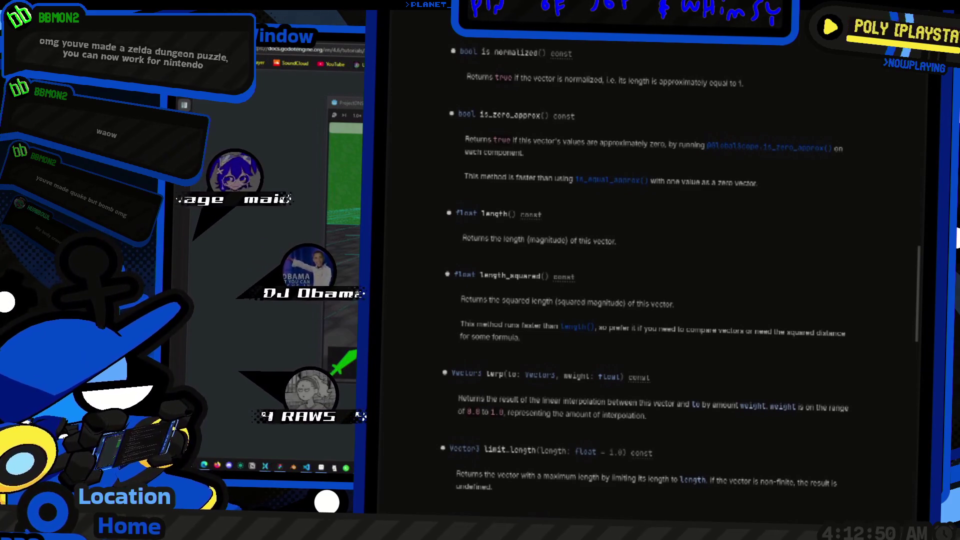
scroll(680, 270, down, 5)
scroll(681, 270, down, 5)
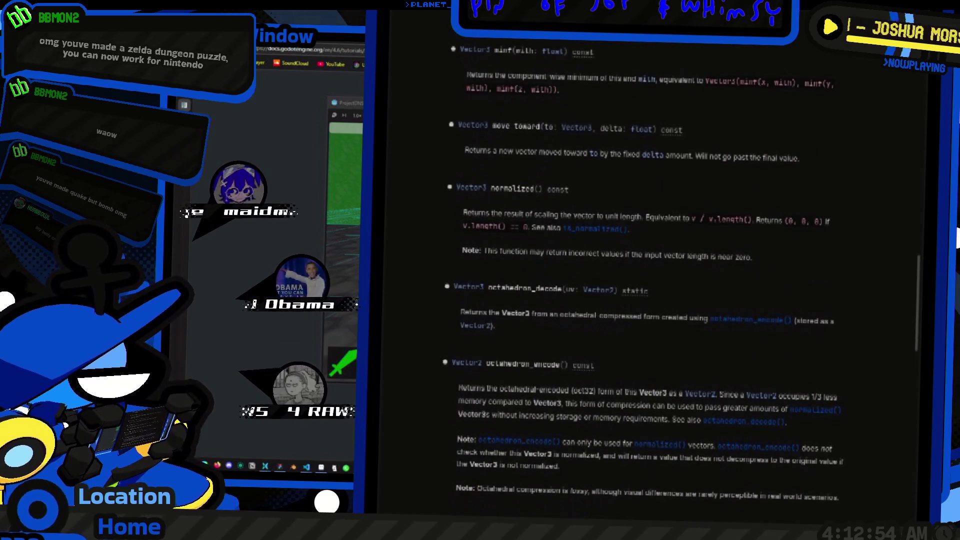
scroll(680, 270, down, 10)
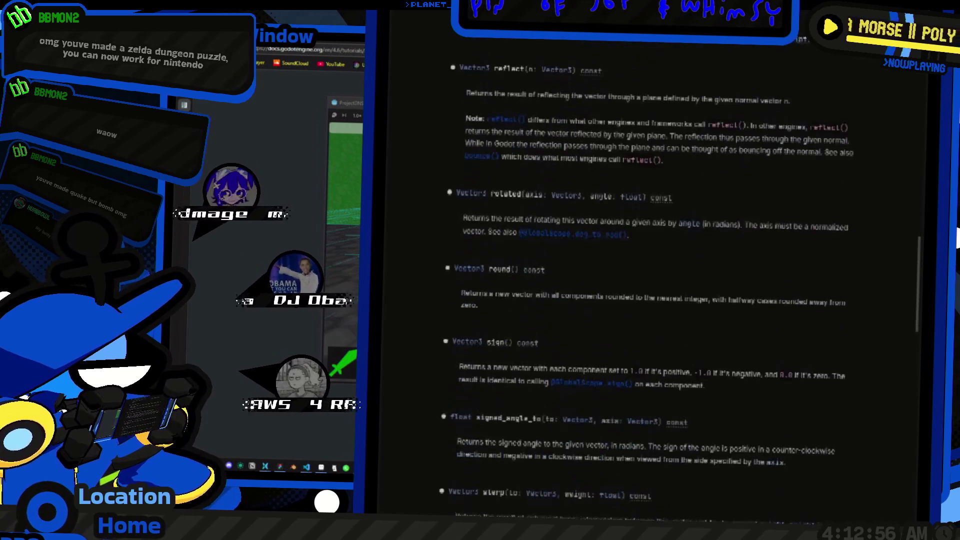
scroll(680, 270, down, 5)
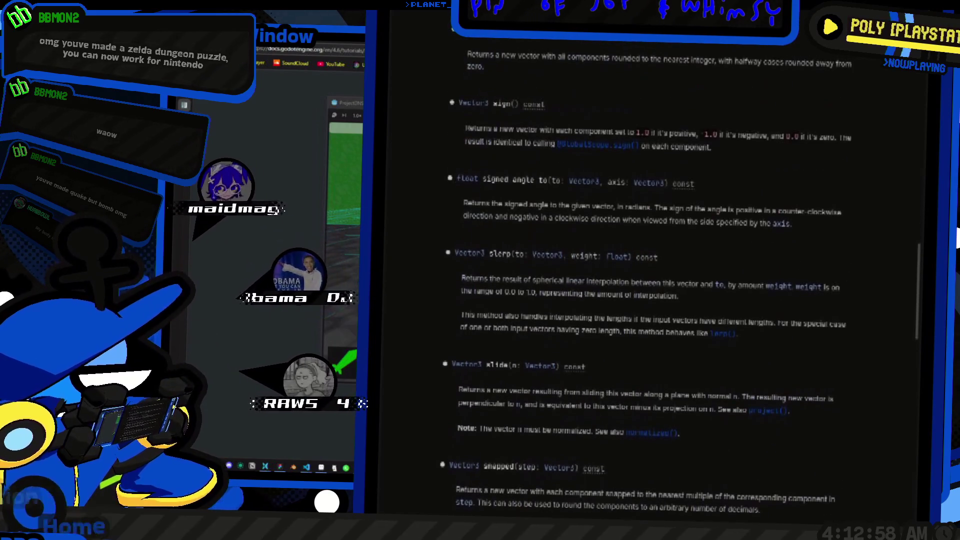
scroll(680, 270, down, 2)
scroll(680, 270, down, 5)
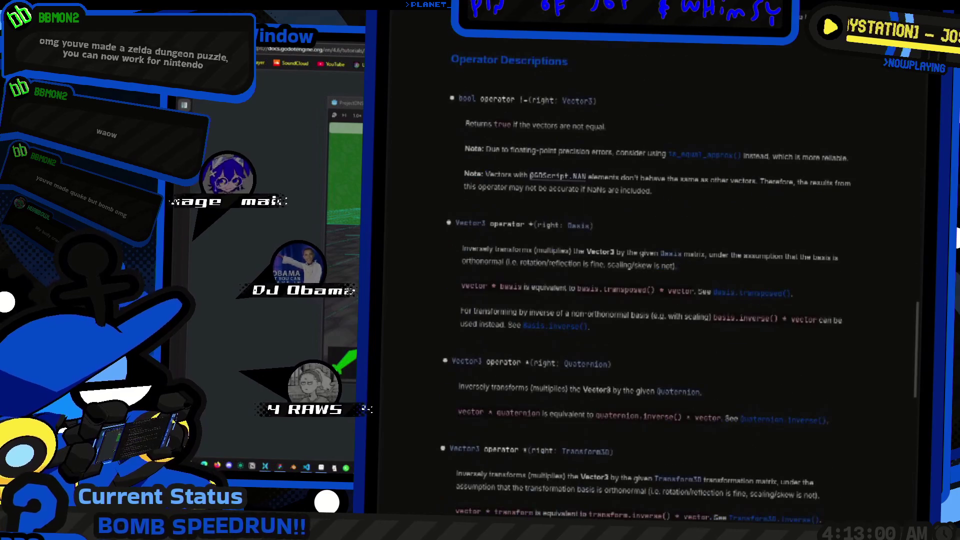
scroll(650, 270, down, 3)
scroll(650, 270, up, 20)
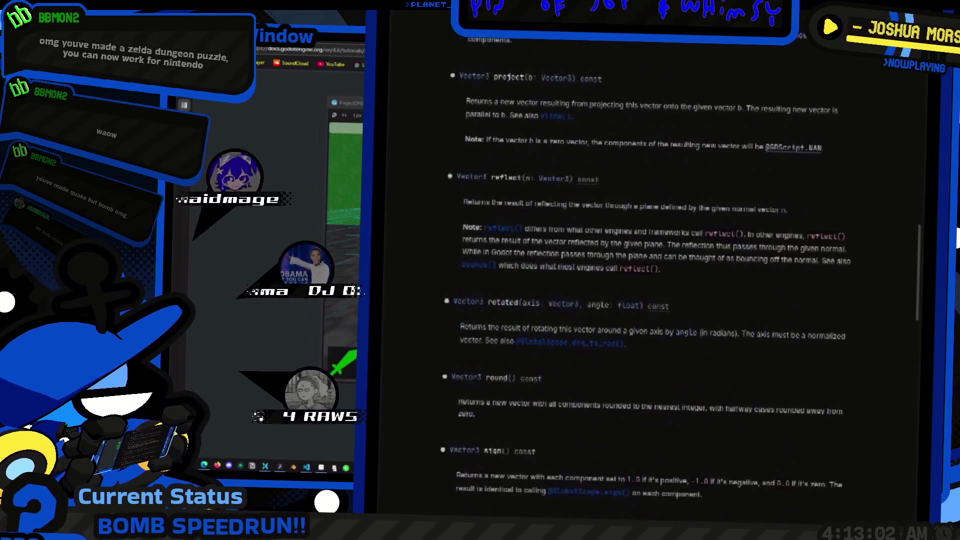
scroll(650, 270, up, 10)
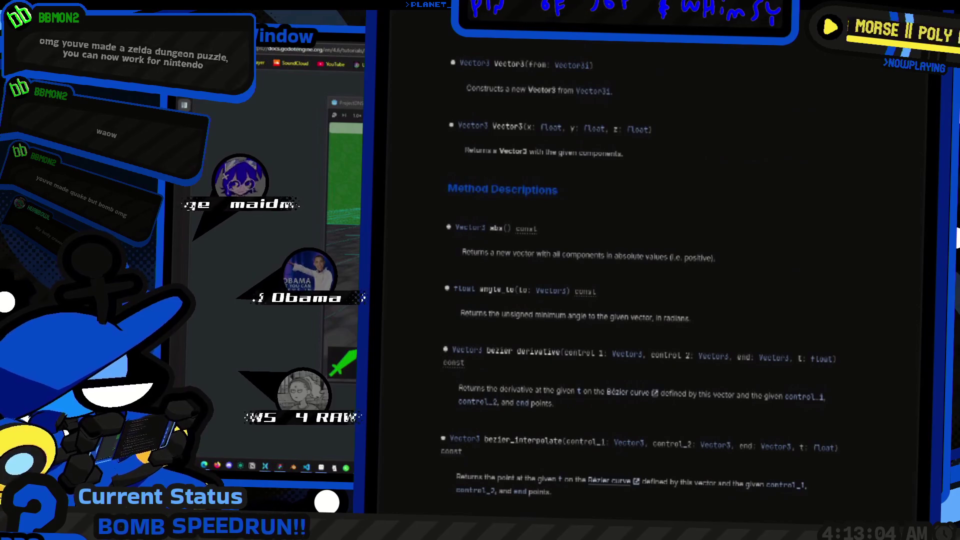
scroll(640, 275, up, 15)
scroll(650, 275, up, 10)
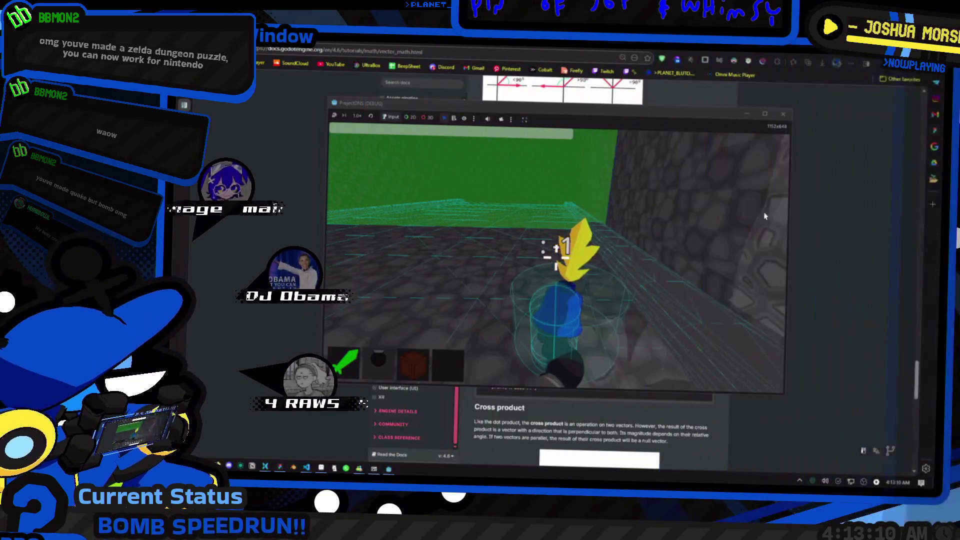
Step: Close the running game, set the bomb's Knockback Power to 60, and relaunch the game
key(alt+F4)
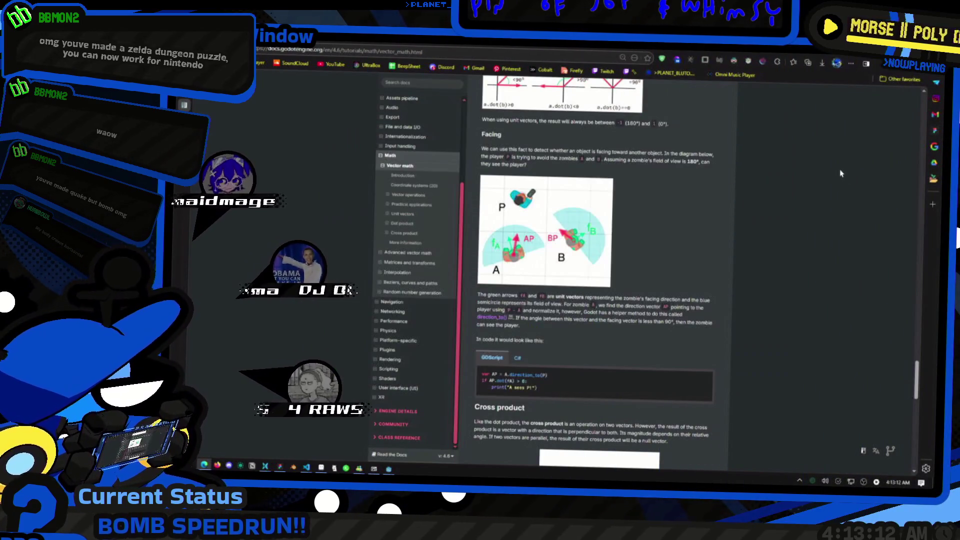
key(alt+Tab)
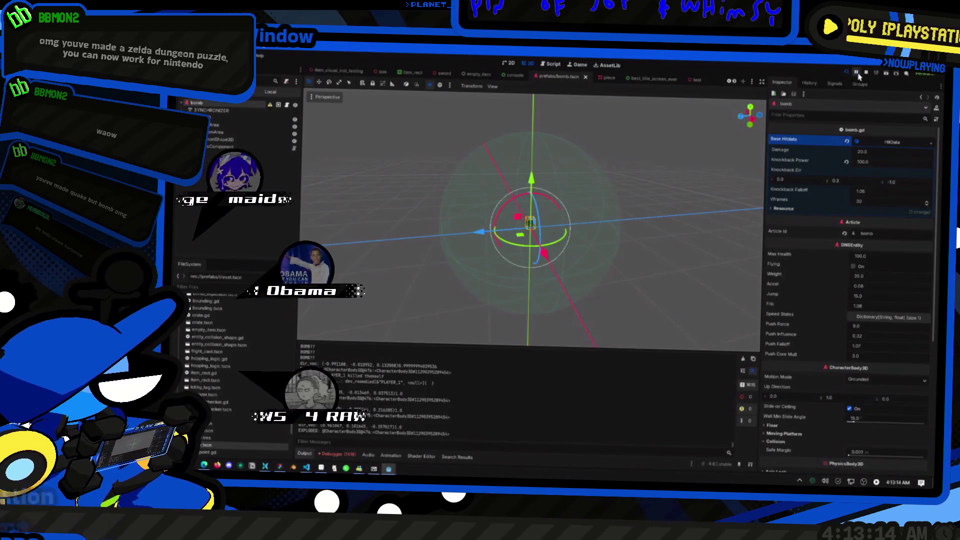
click(859, 161)
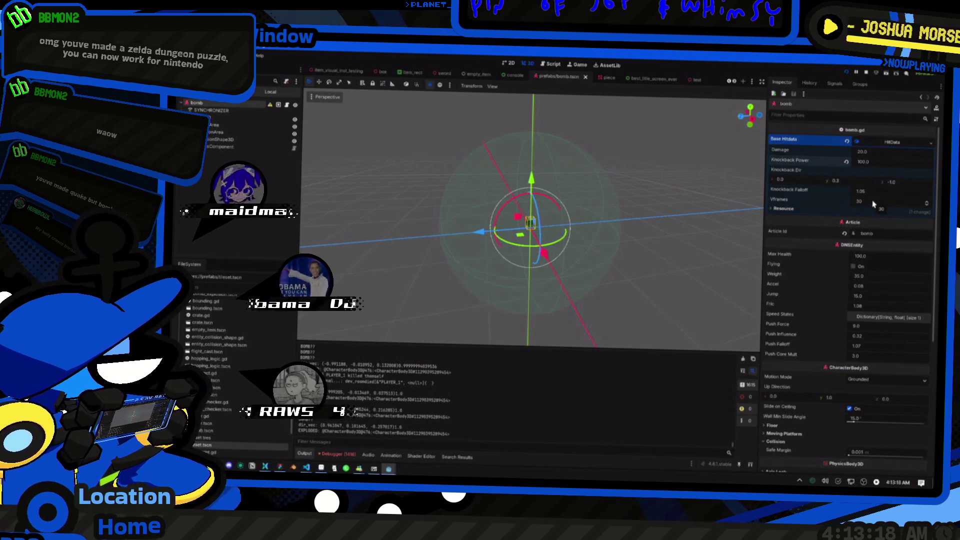
key(Return)
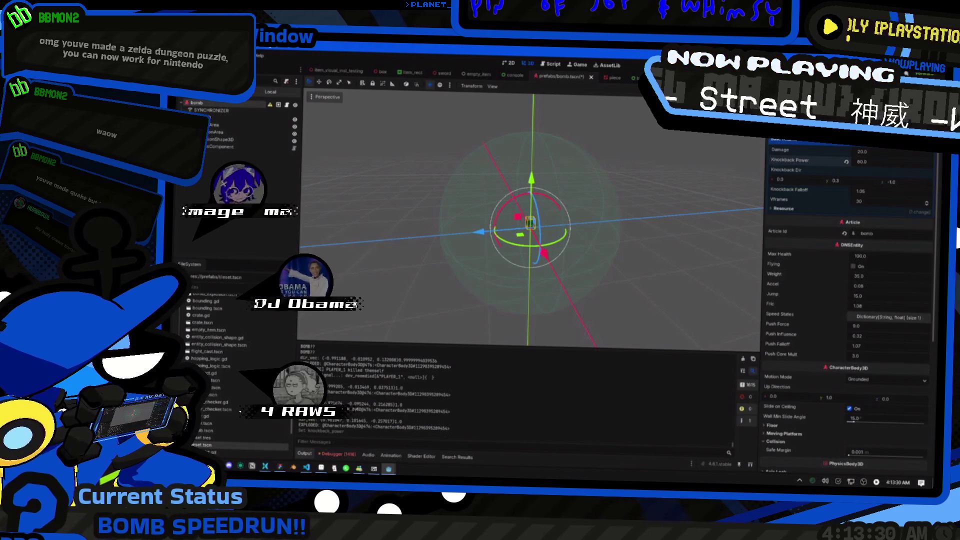
click(846, 73)
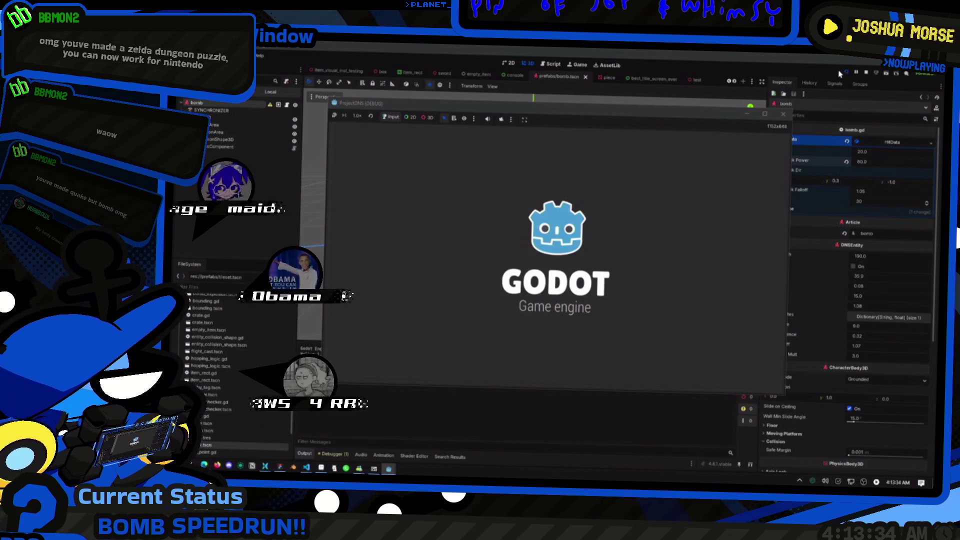
Step: Pick the Knight class, then stop and restart the game
click(429, 164)
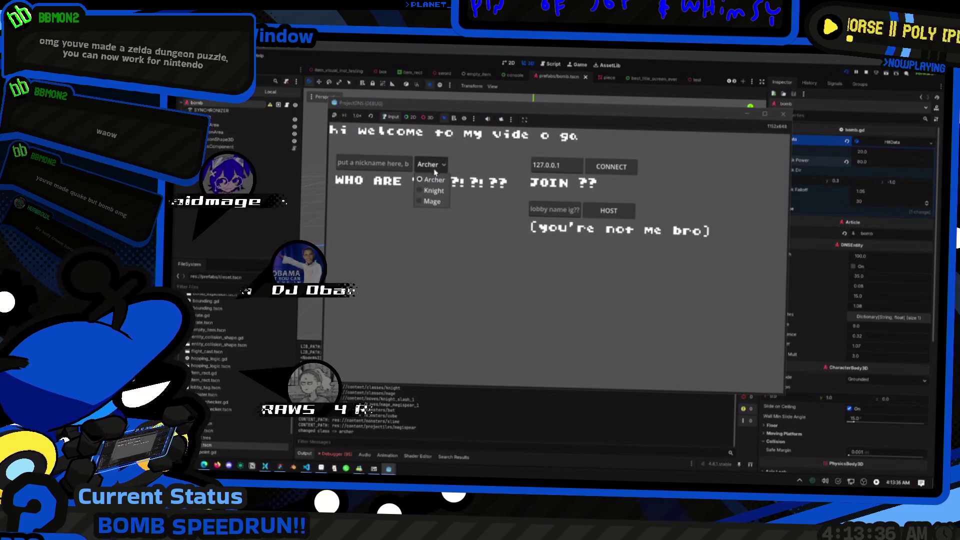
click(431, 190)
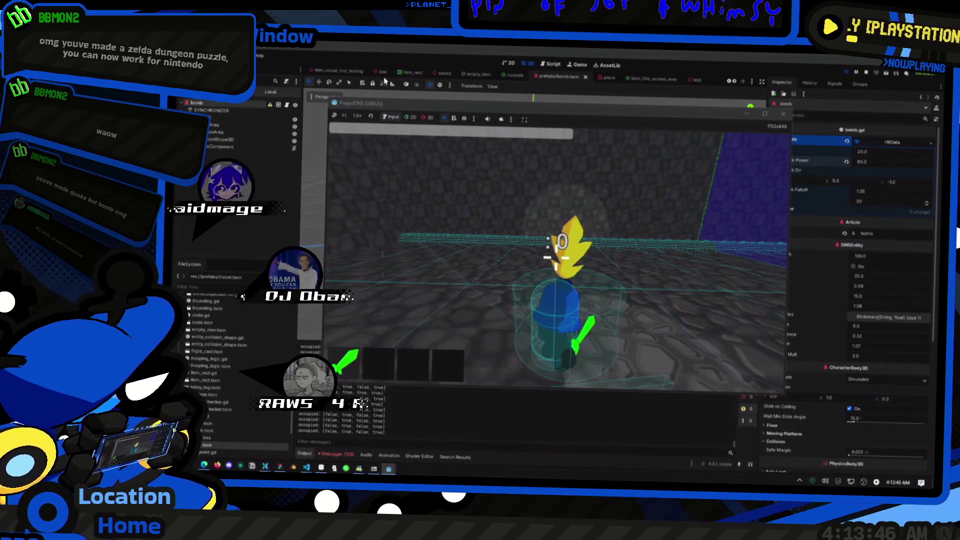
click(866, 72)
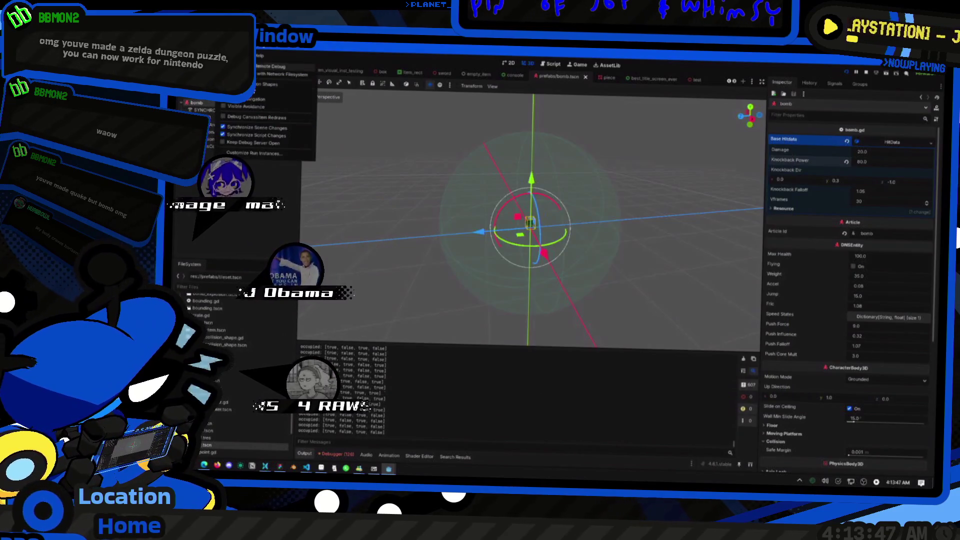
click(847, 72)
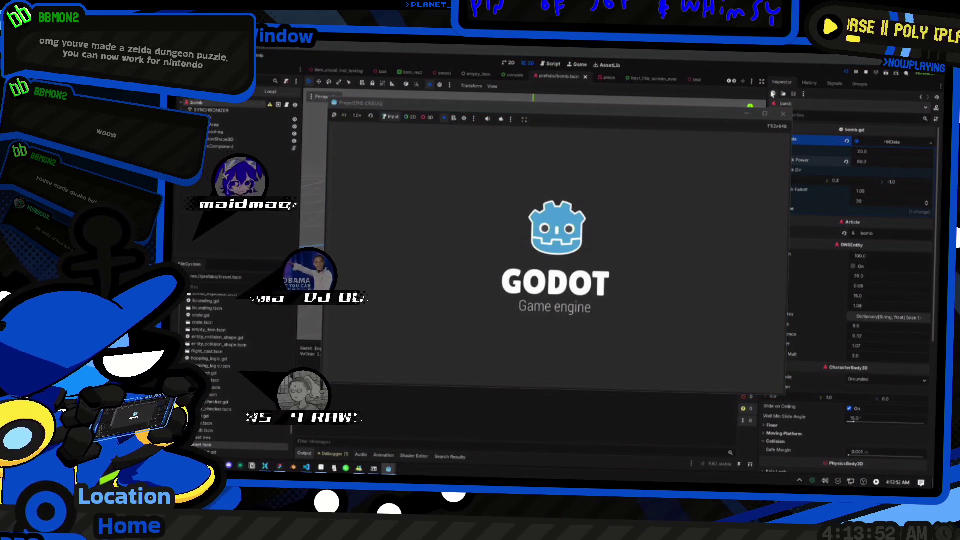
click(431, 164)
Step: Host a Knight game, spawn five slimes from the console, and throw three bombs at them
click(426, 178)
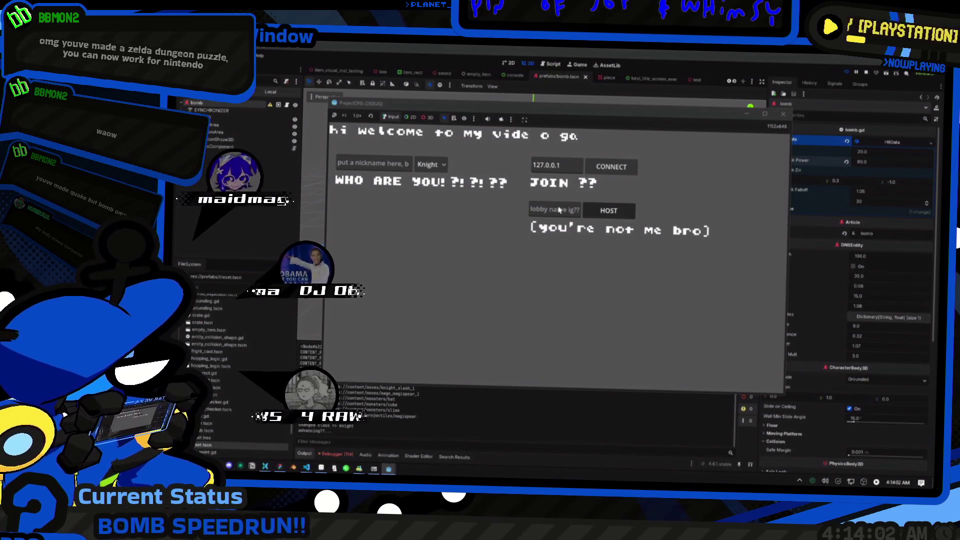
click(609, 211)
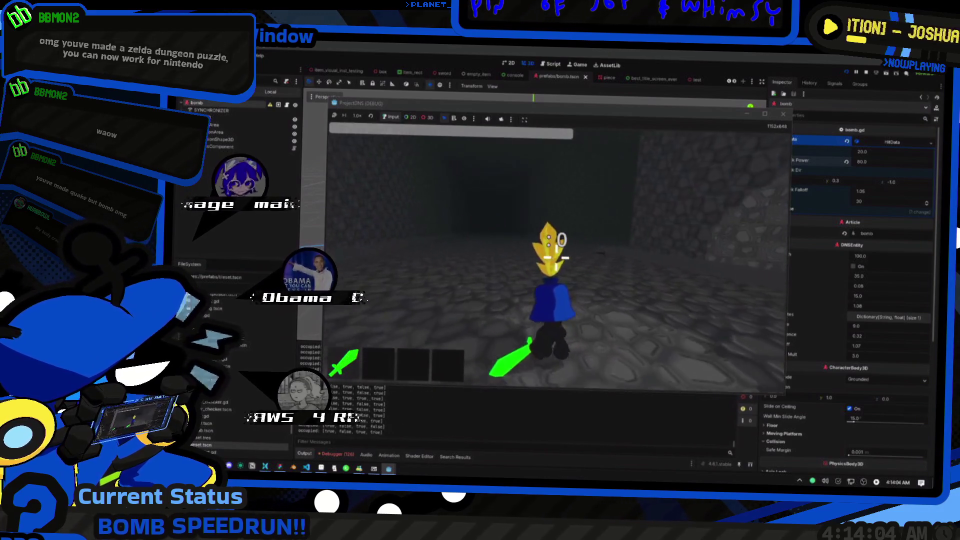
text(d)
text( 5)
key(Return)
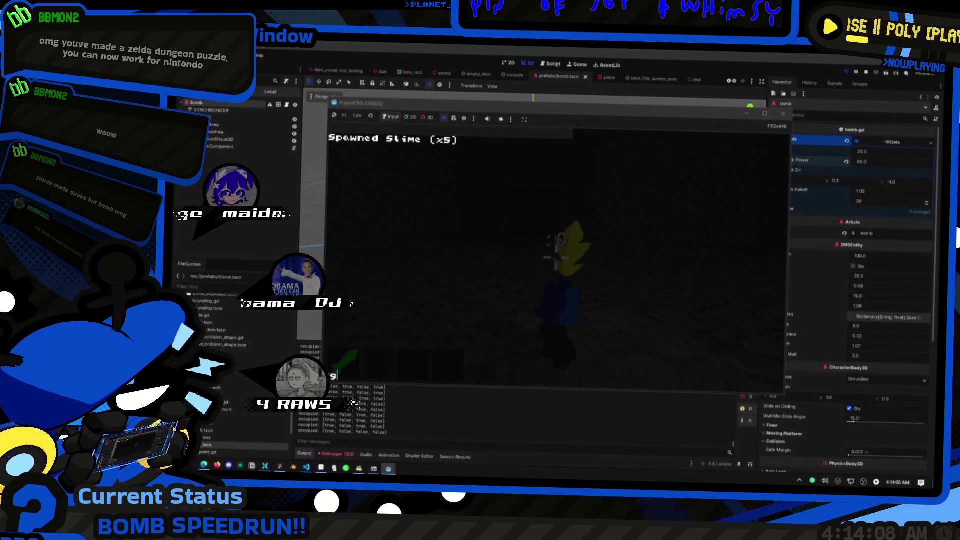
key(Escape)
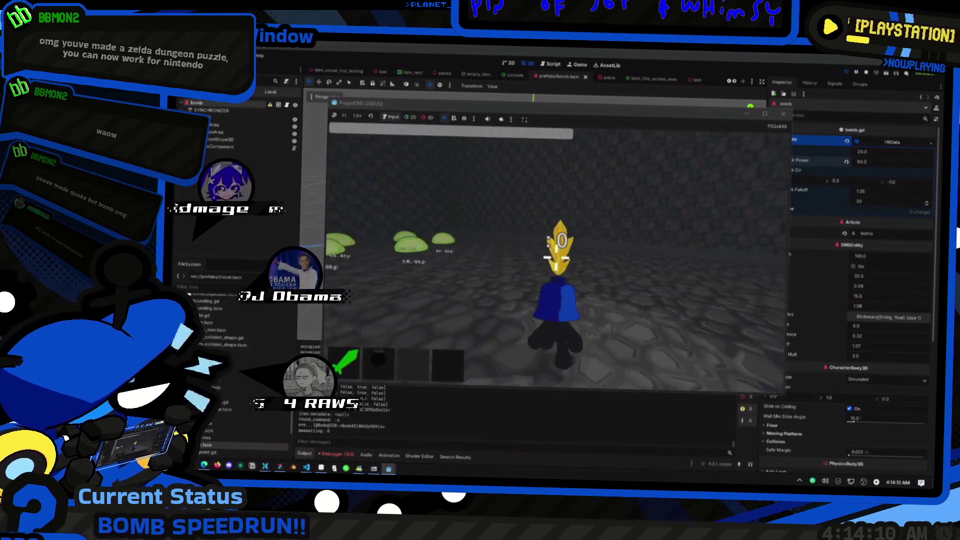
click(556, 257)
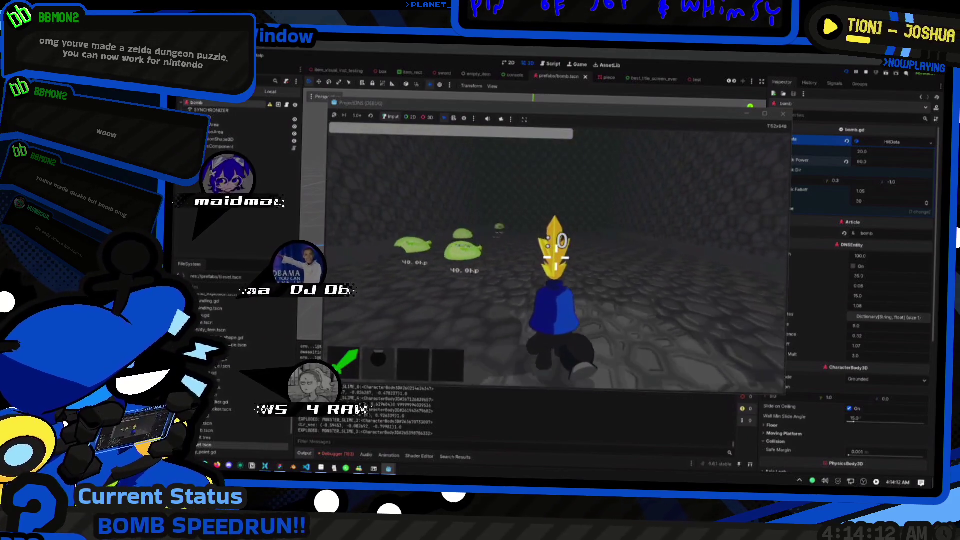
click(556, 257)
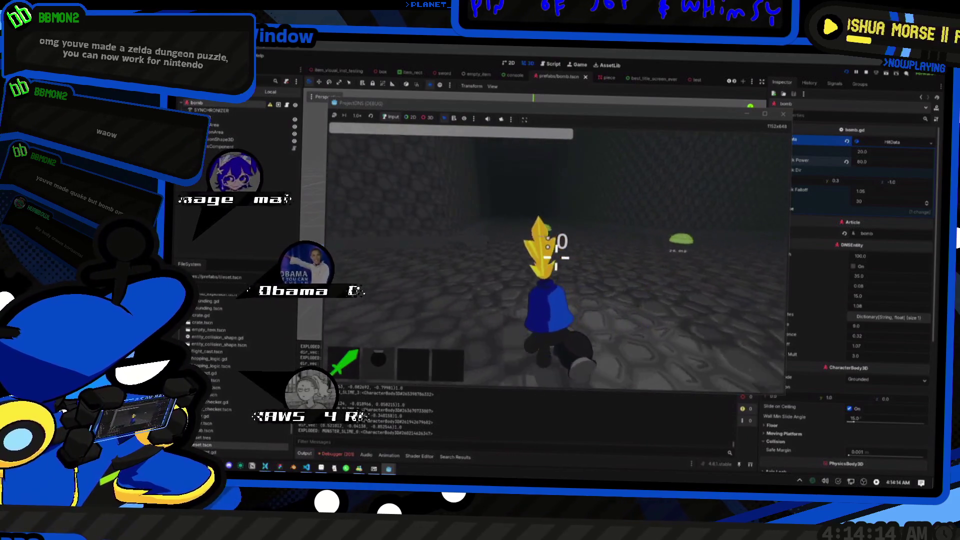
click(557, 257)
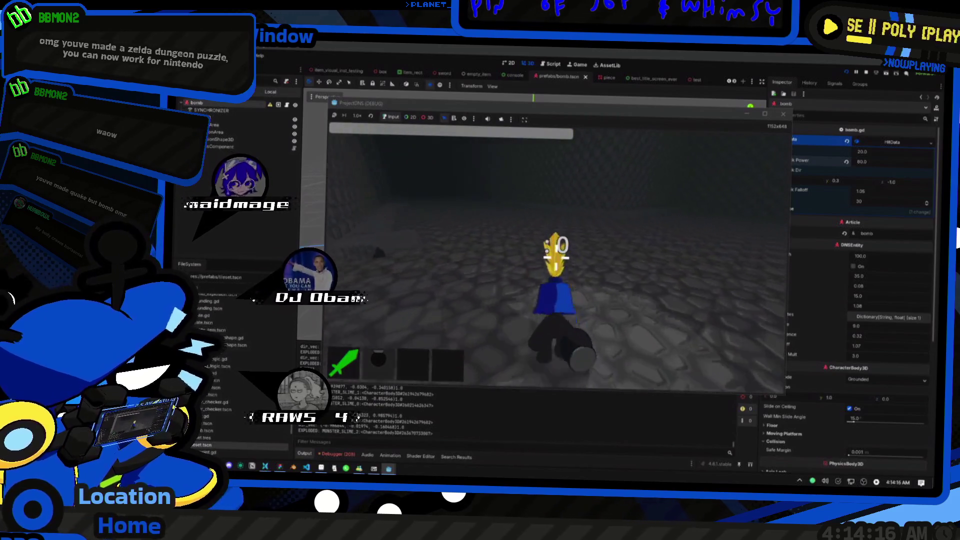
Step: Spawn another five slimes, go full screen, walk up to them, and throw a bomb
key(Return)
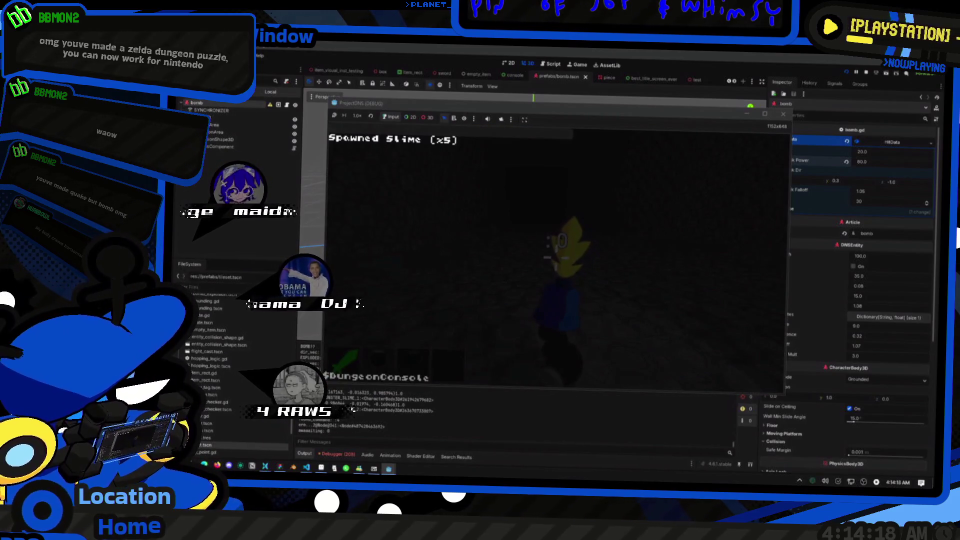
text(mon slime 5)
key(Return)
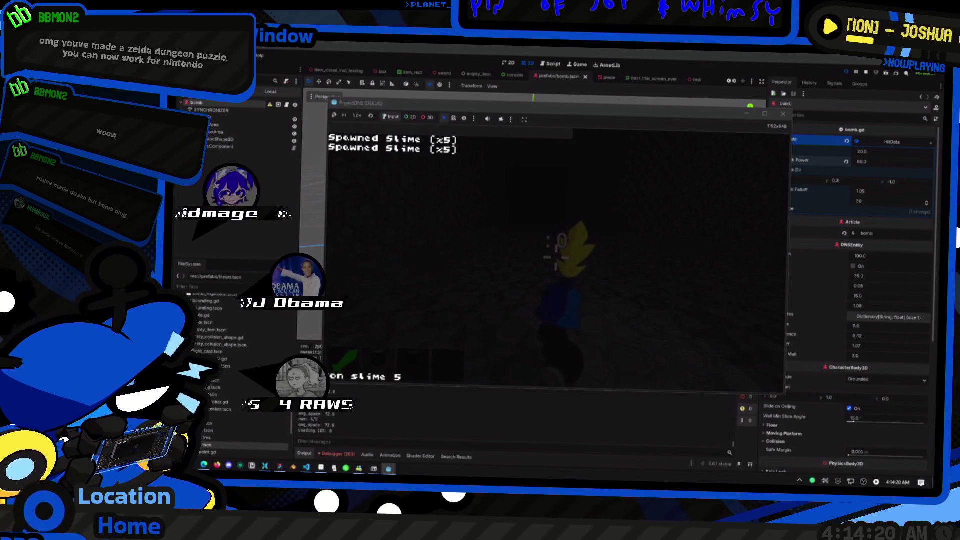
key(Escape)
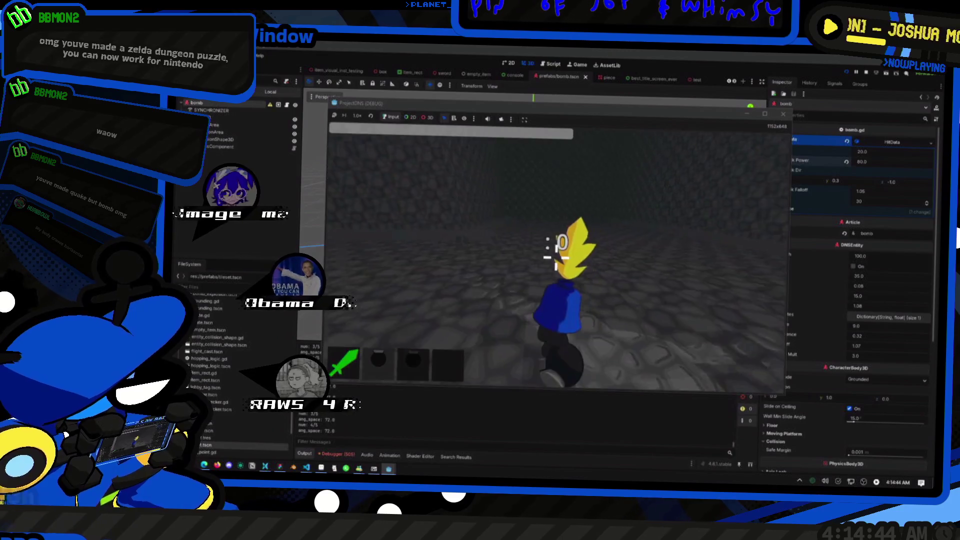
key(F11)
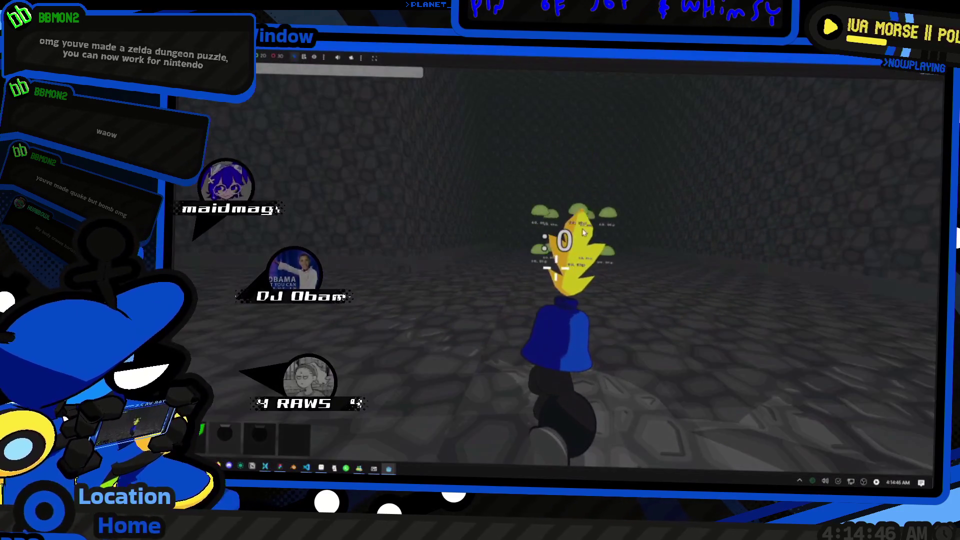
key(w)
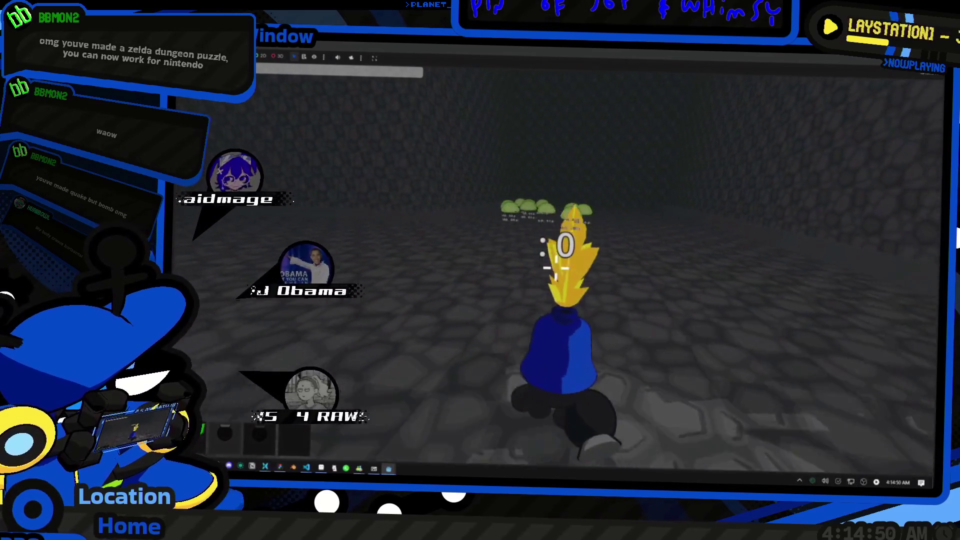
key(w)
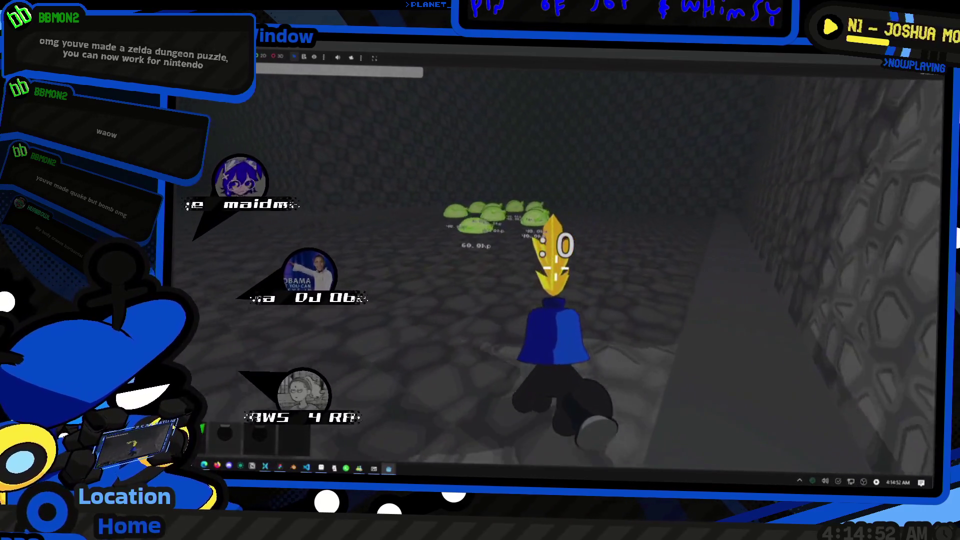
key(w)
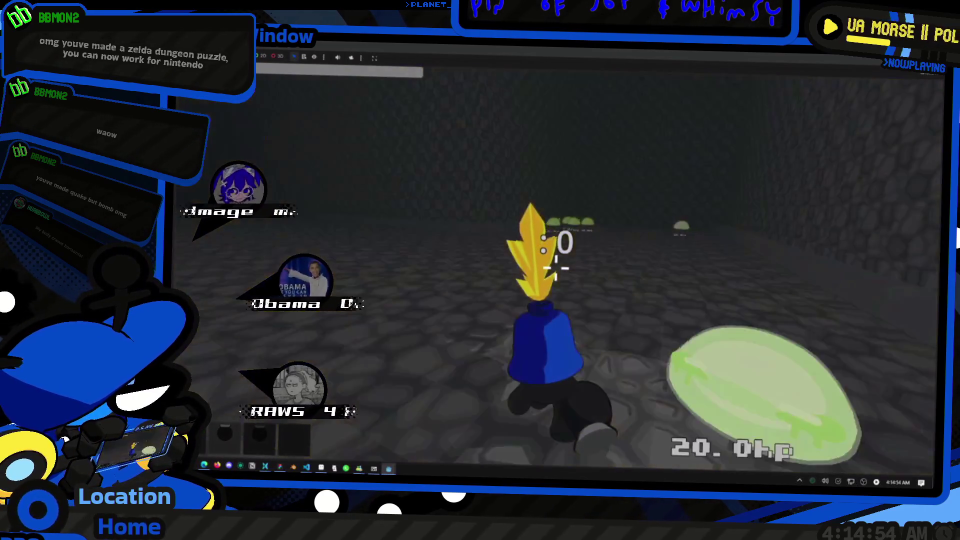
scroll(555, 268, down, 3)
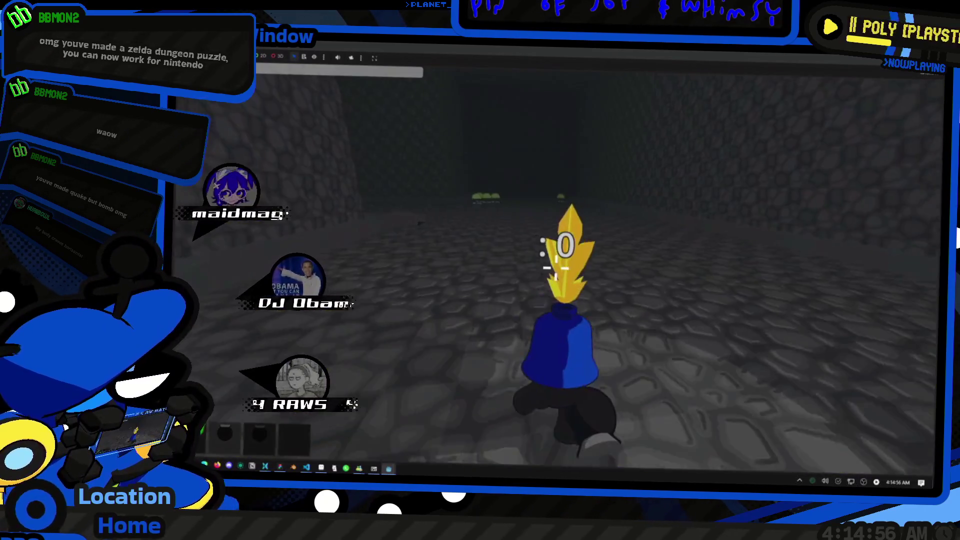
key(w)
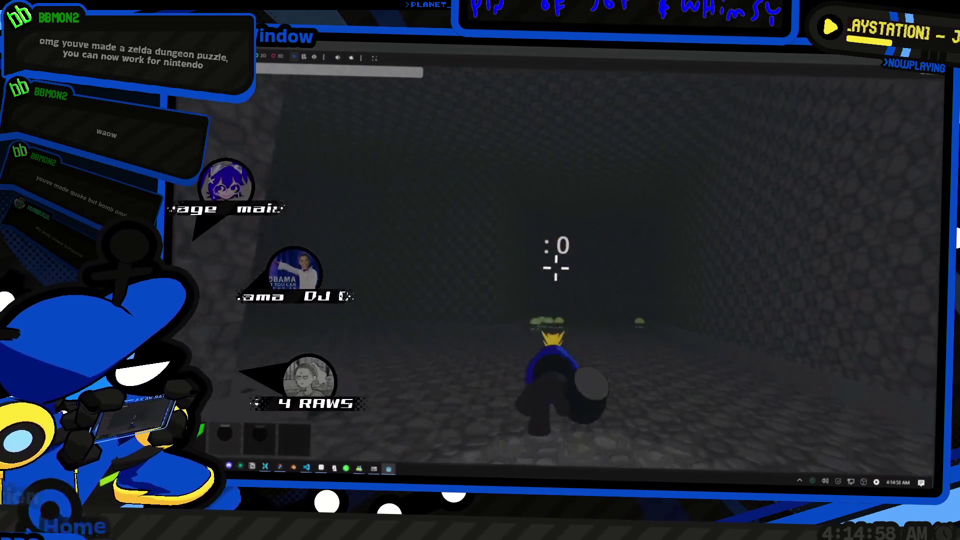
click(555, 268)
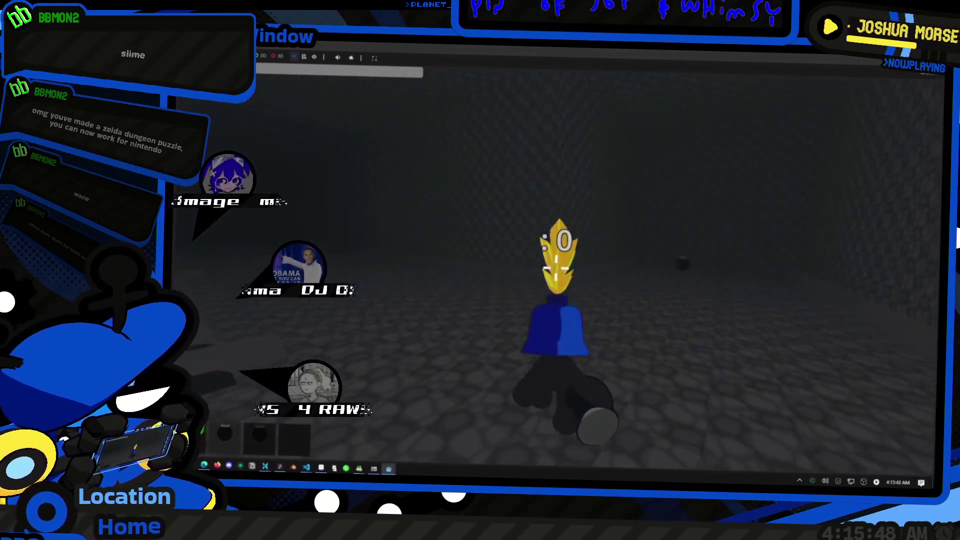
Step: Spawn three blue slimes from the console and throw bombs at them
key(grave)
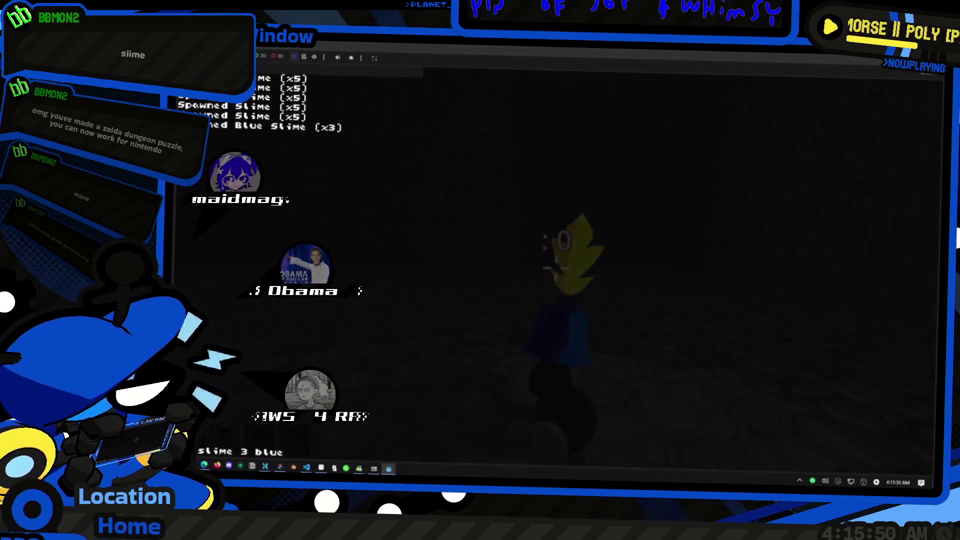
key(grave)
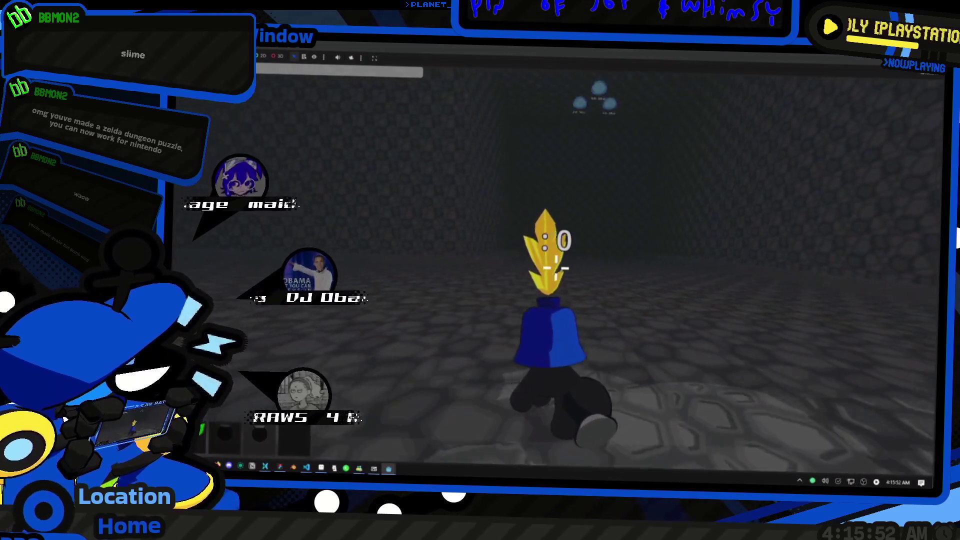
click(556, 269)
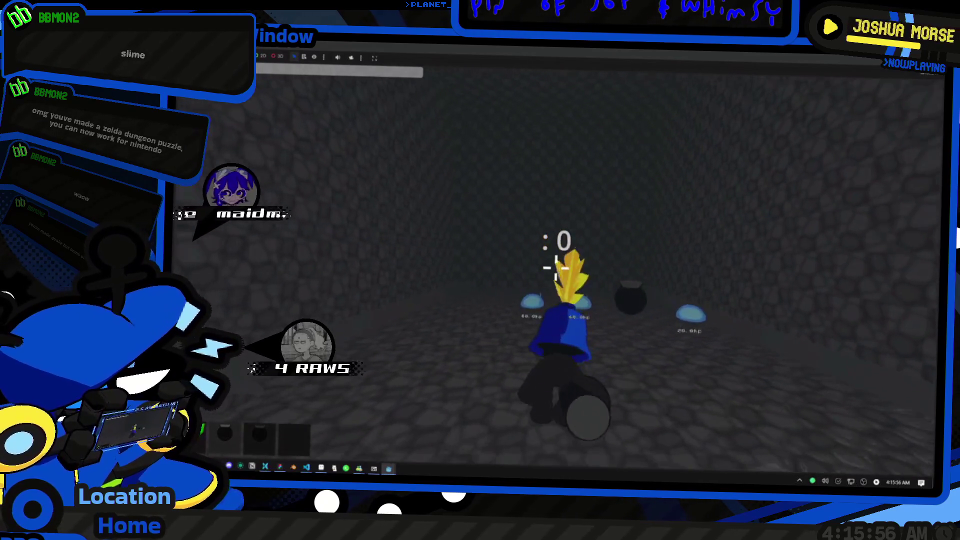
key(s)
click(556, 269)
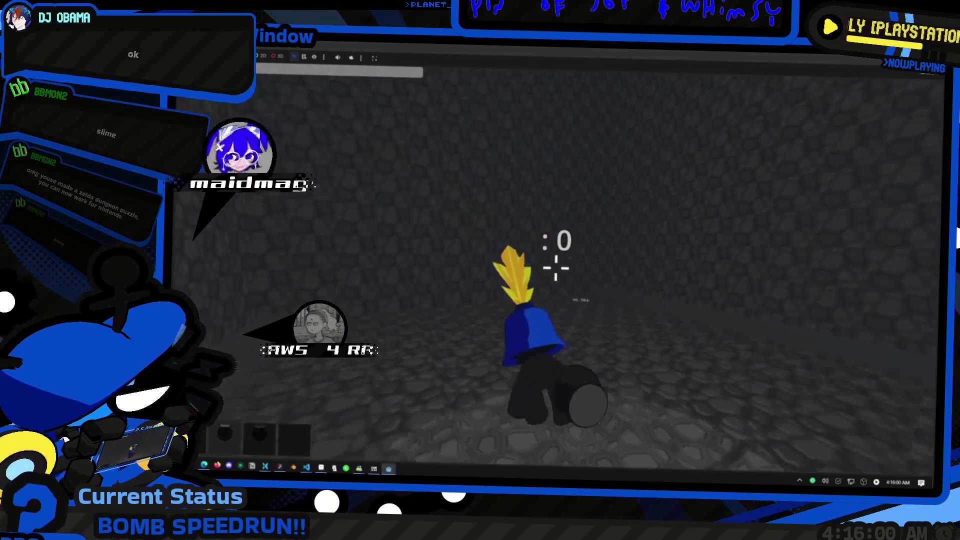
click(556, 269)
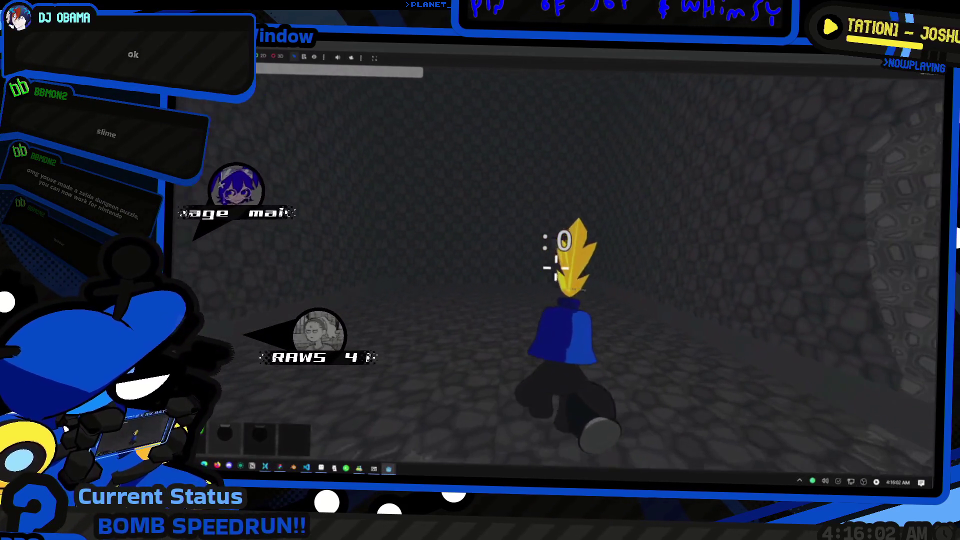
Step: Walk across the cave, spawn more blue slimes, and return to the Godot editor
key(d)
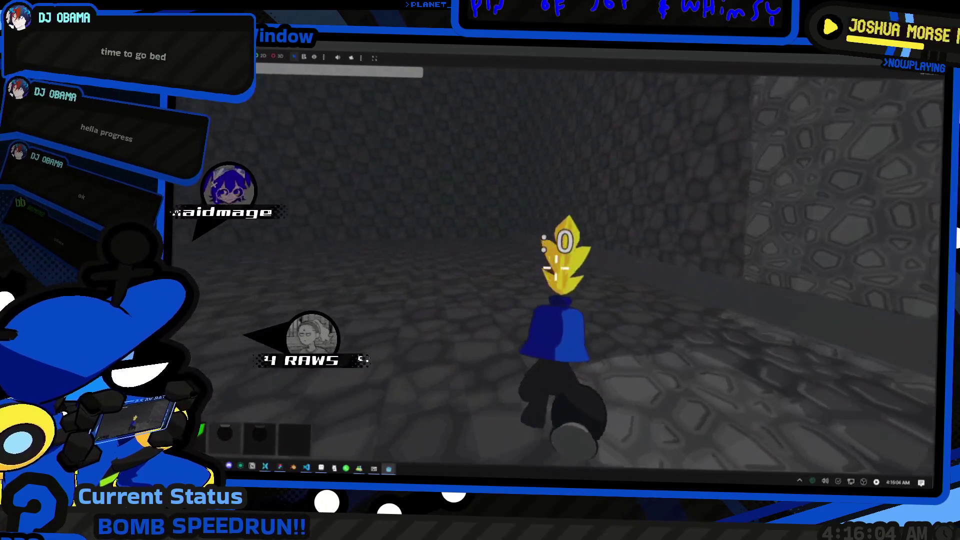
key(a)
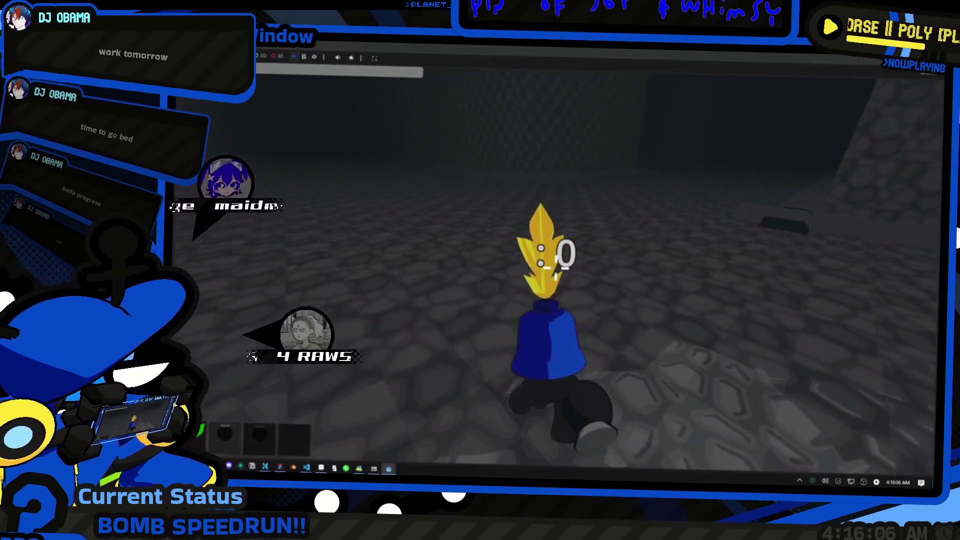
key(w)
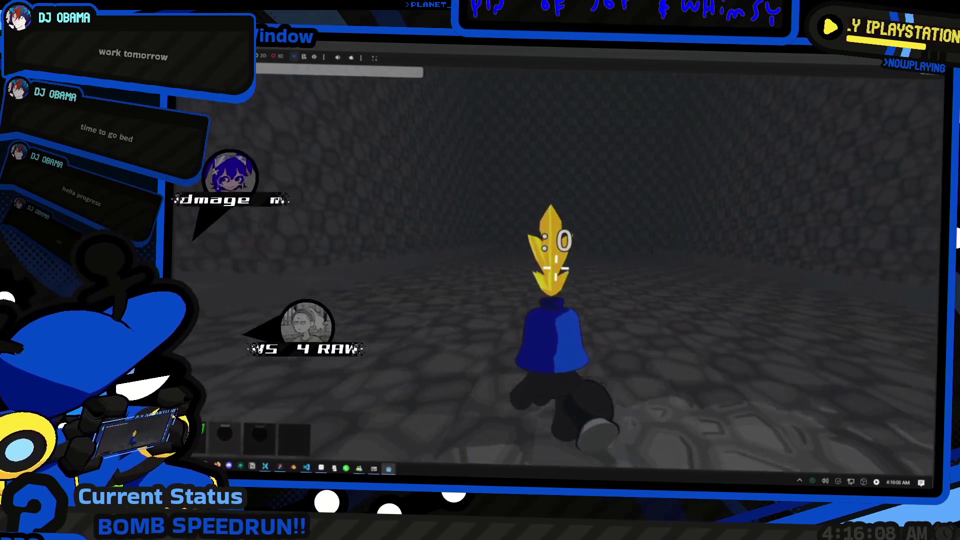
key(grave)
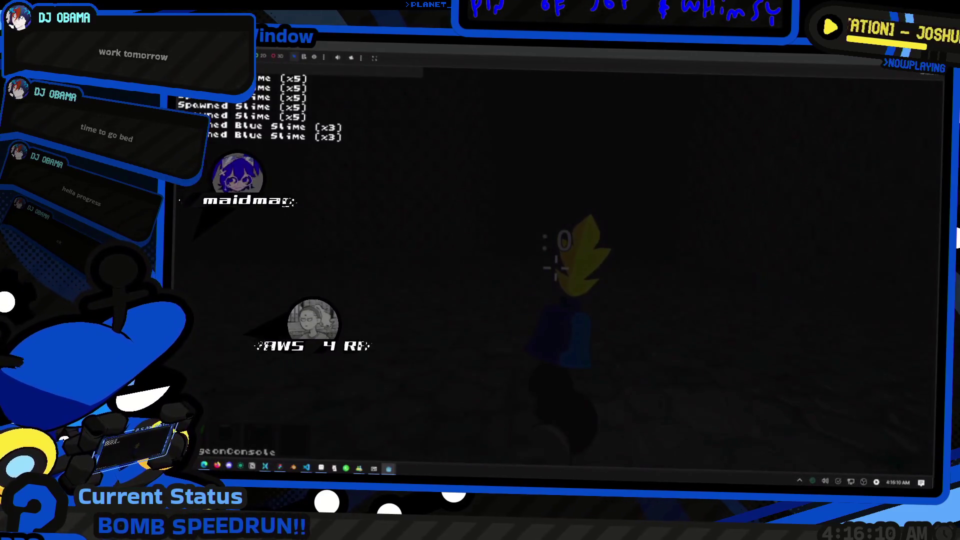
key(grave)
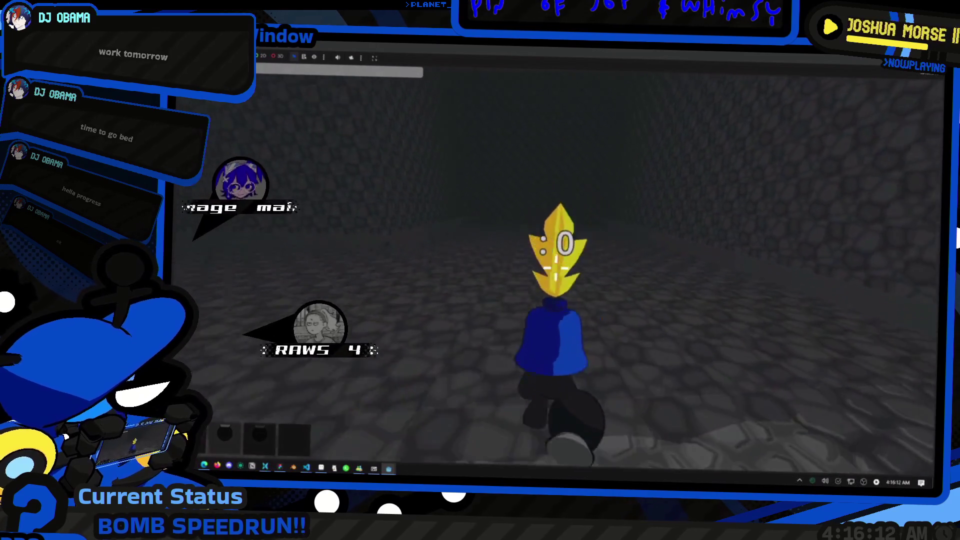
key(alt+Tab)
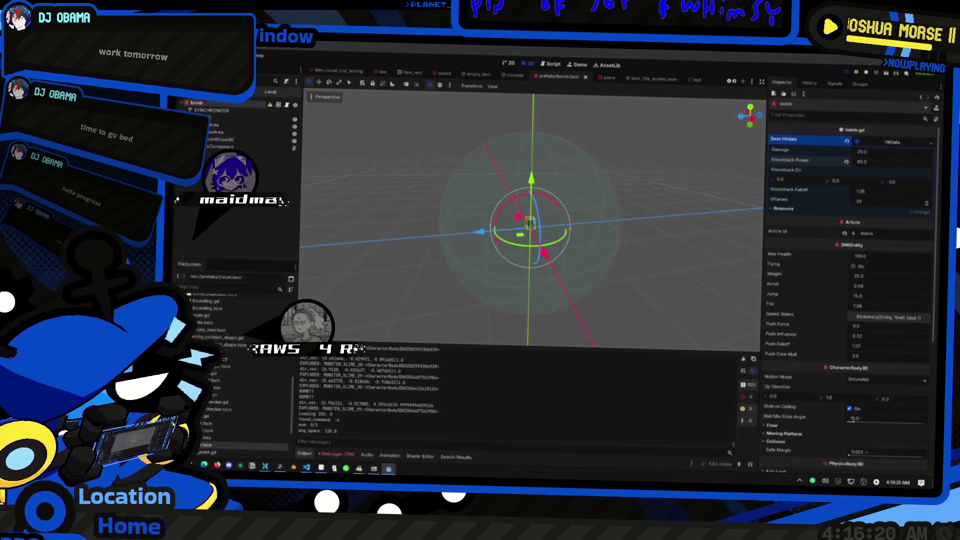
Step: Return to the game, walk across the cave, and set off a bomb beside the slimes
key(alt+Tab)
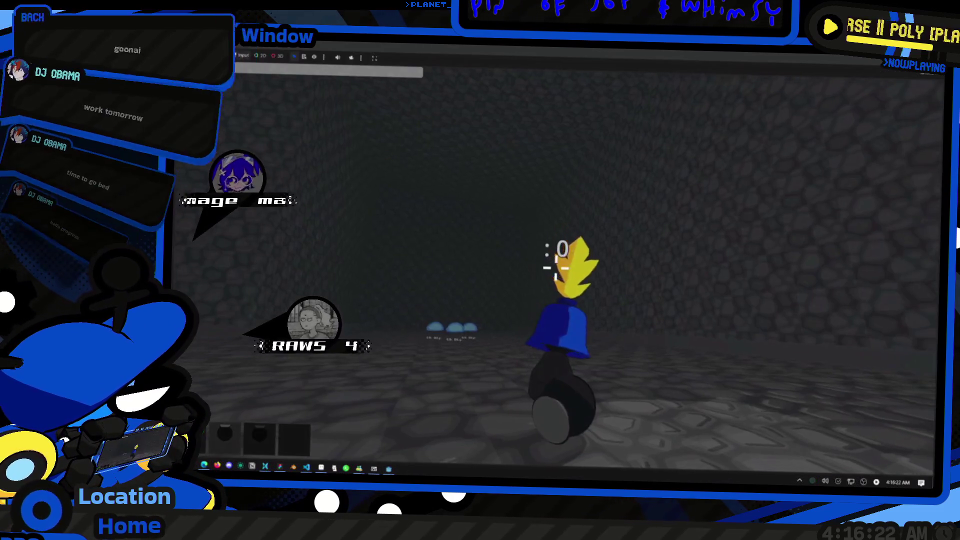
key(w)
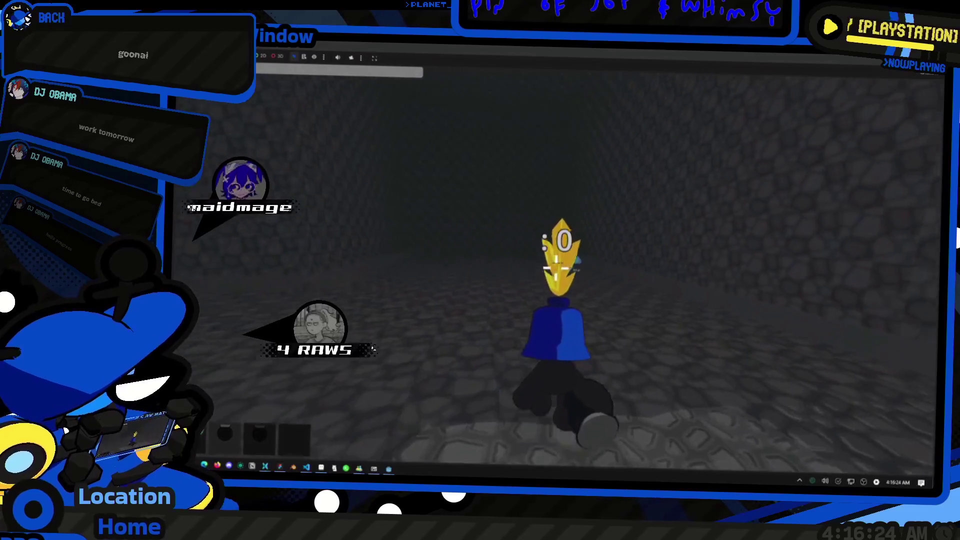
key(w)
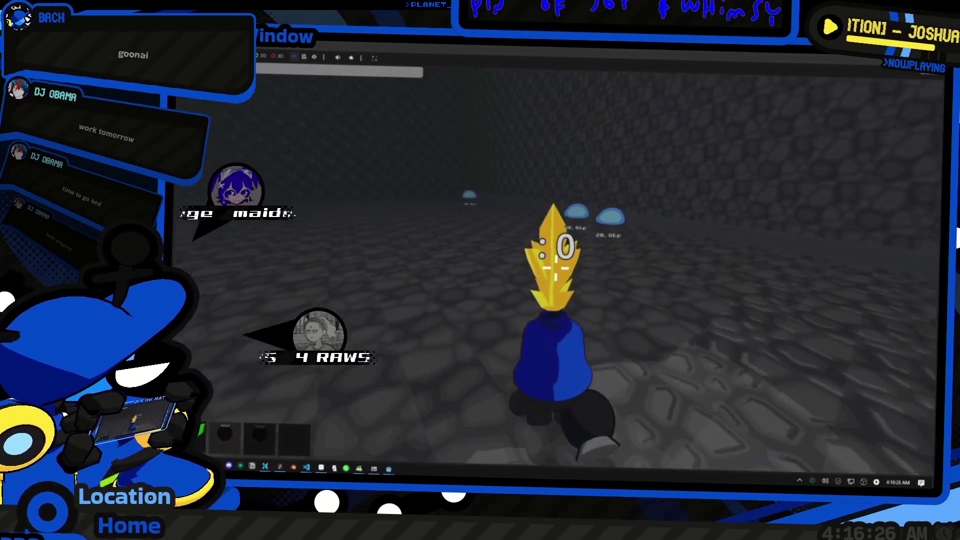
key(w)
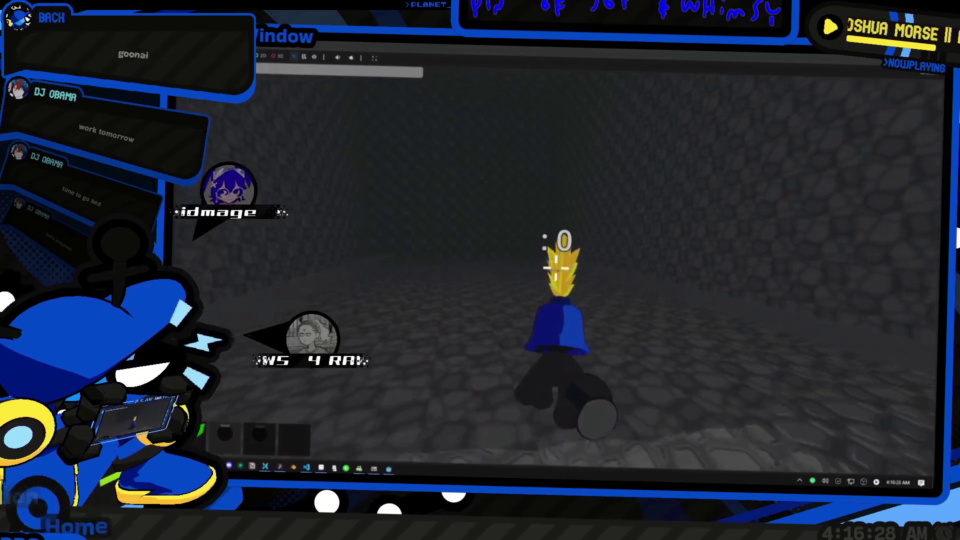
key(w)
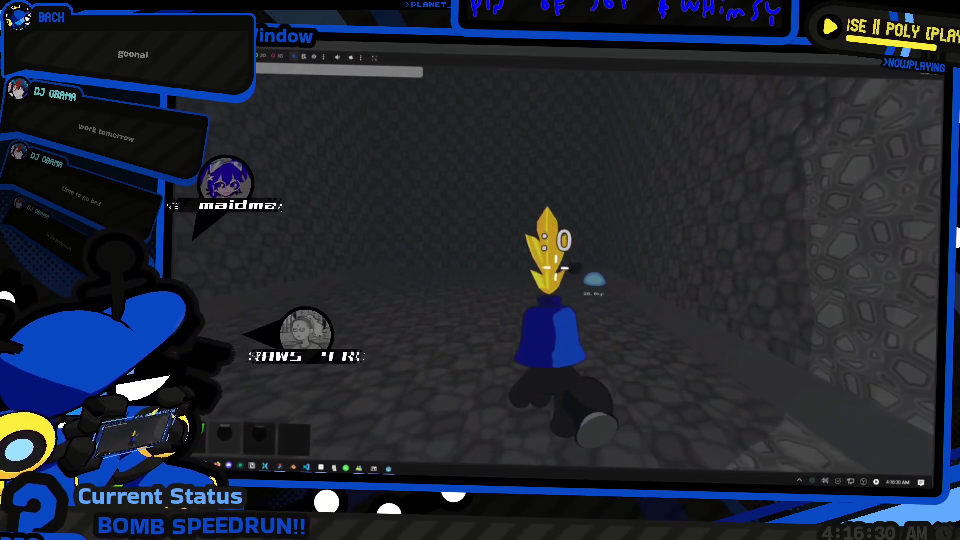
key(w)
key(w)
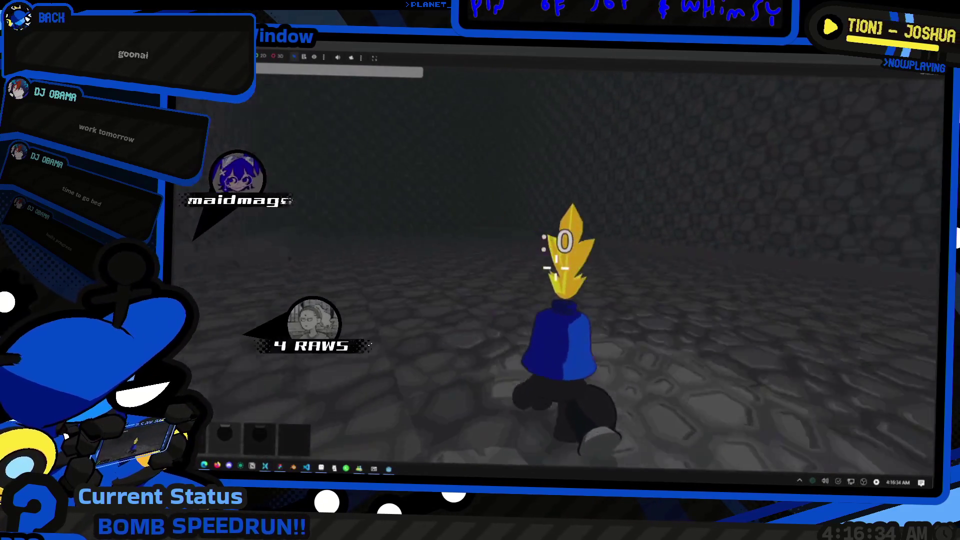
key(w)
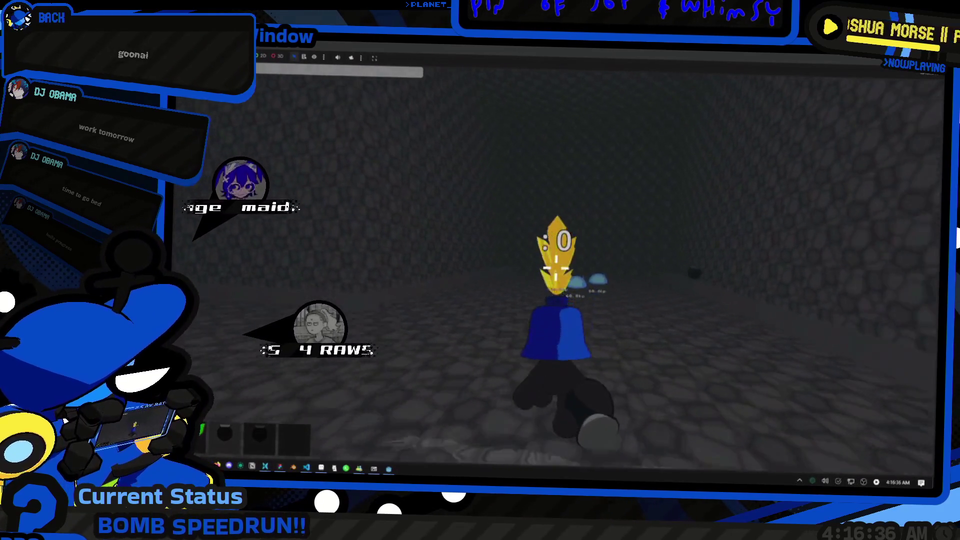
key(w)
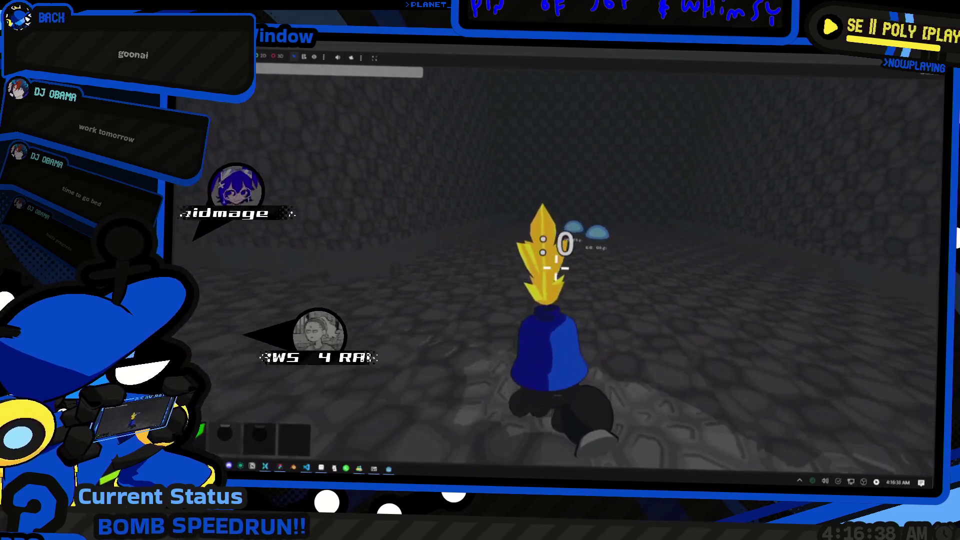
key(w)
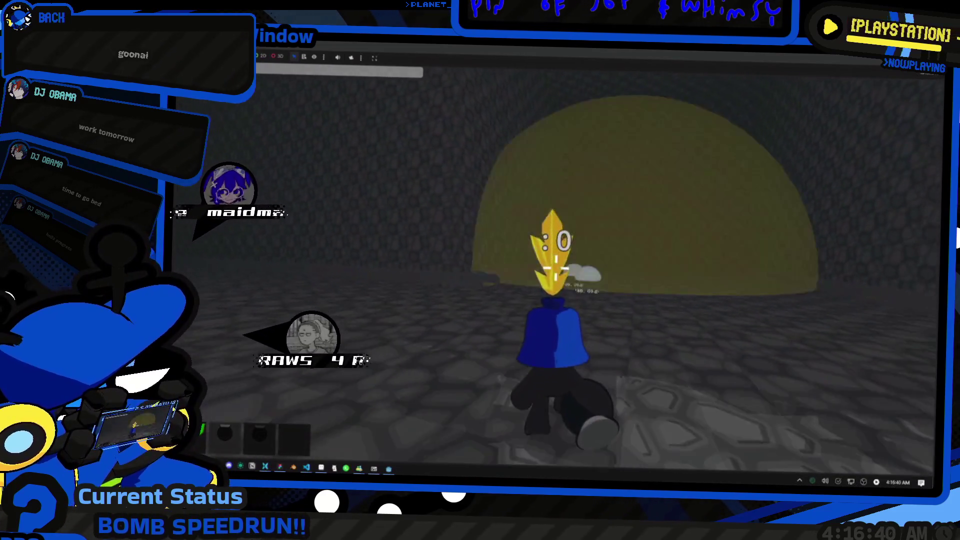
Step: Walk further into the cave, equip the green sword, and open the console to spawn three blue slimes
key(w)
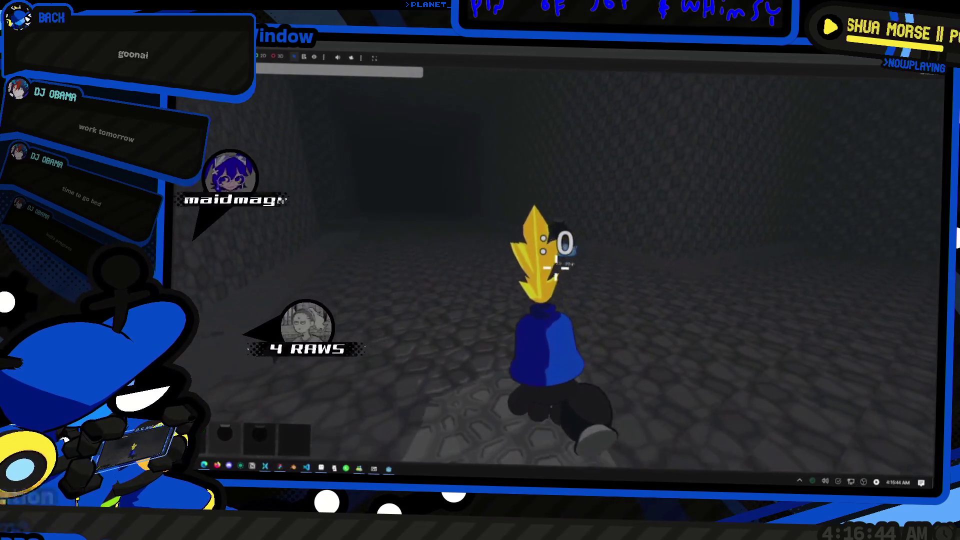
key(w)
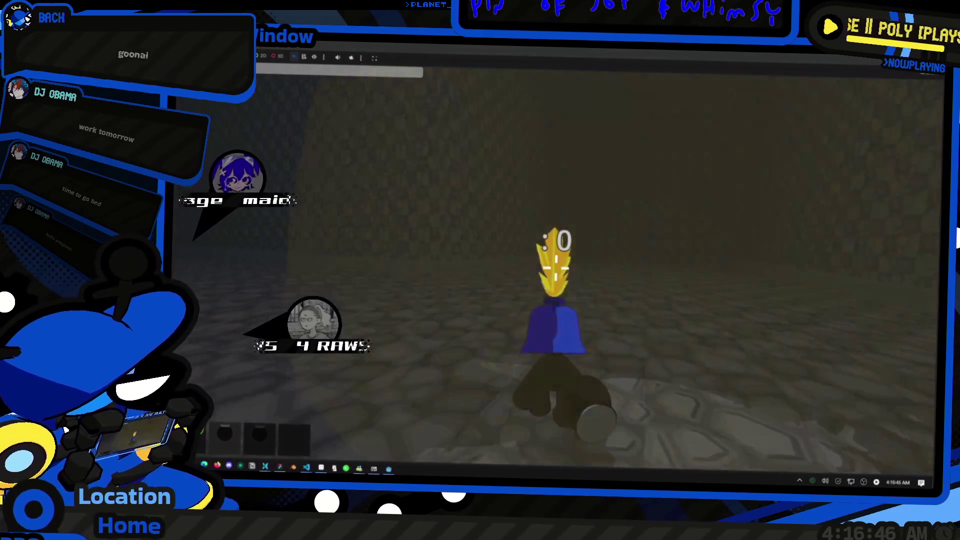
key(w)
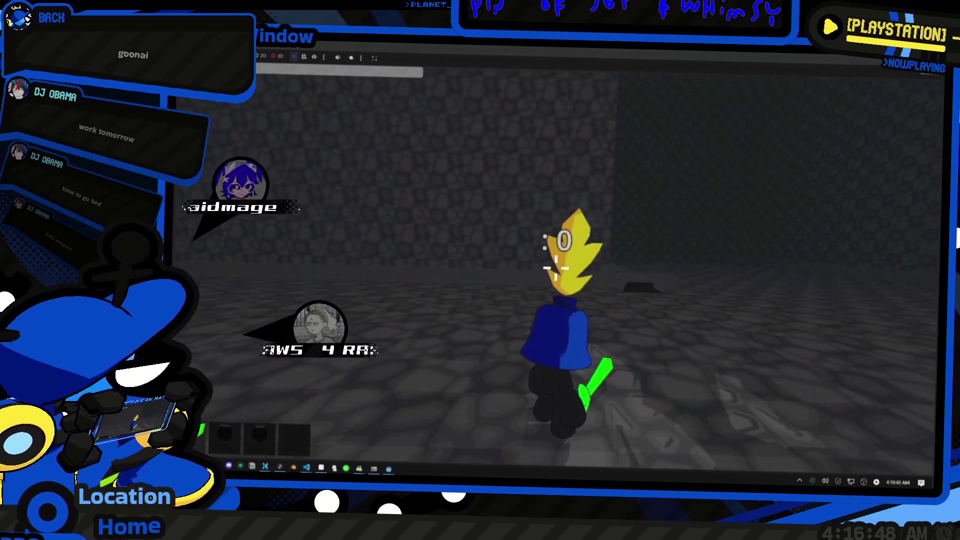
key(grave)
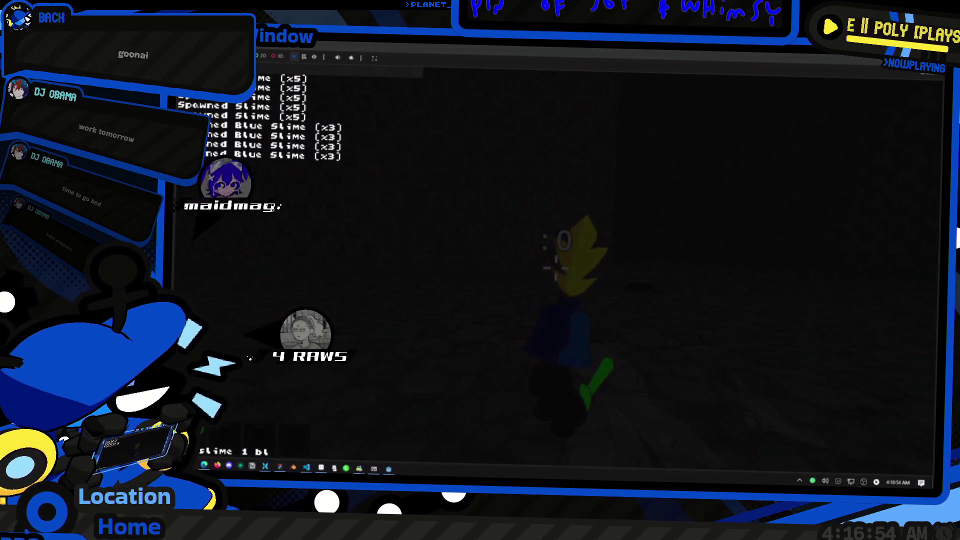
Step: Close the console and walk up to a spawned blue slime with 60 hp
key(grave)
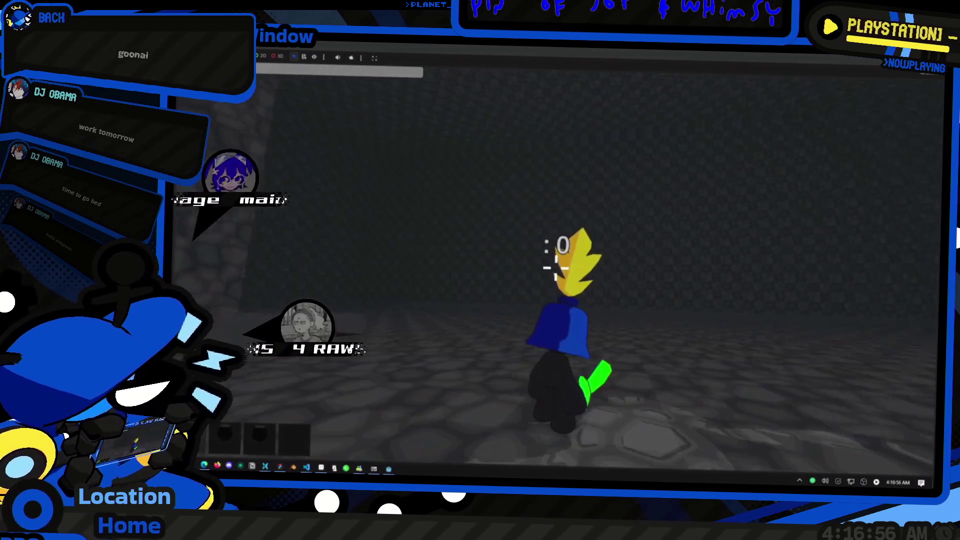
key(w)
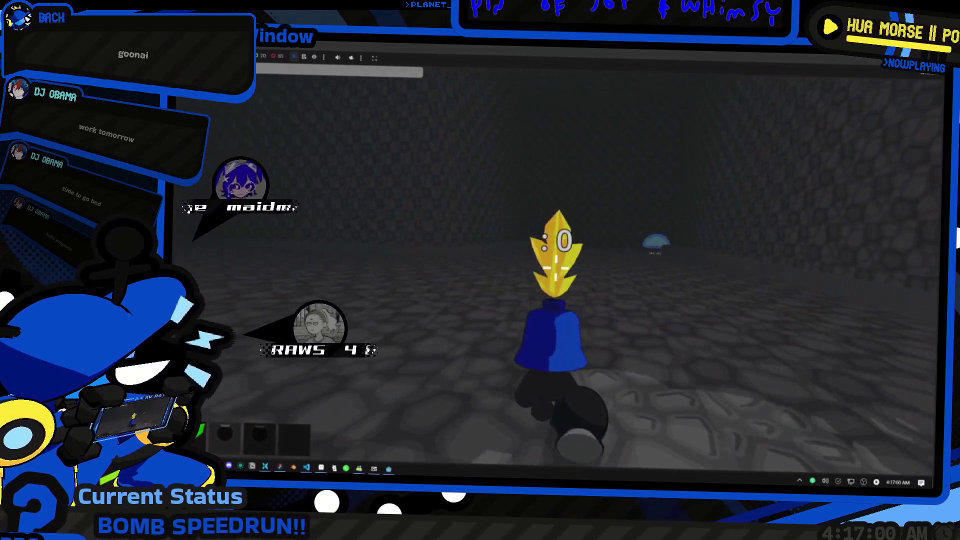
key(w)
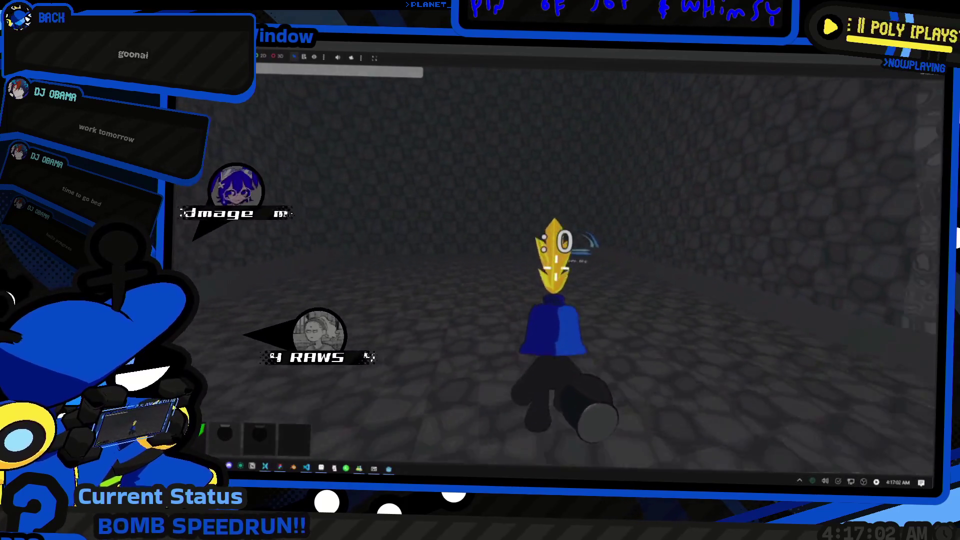
key(w)
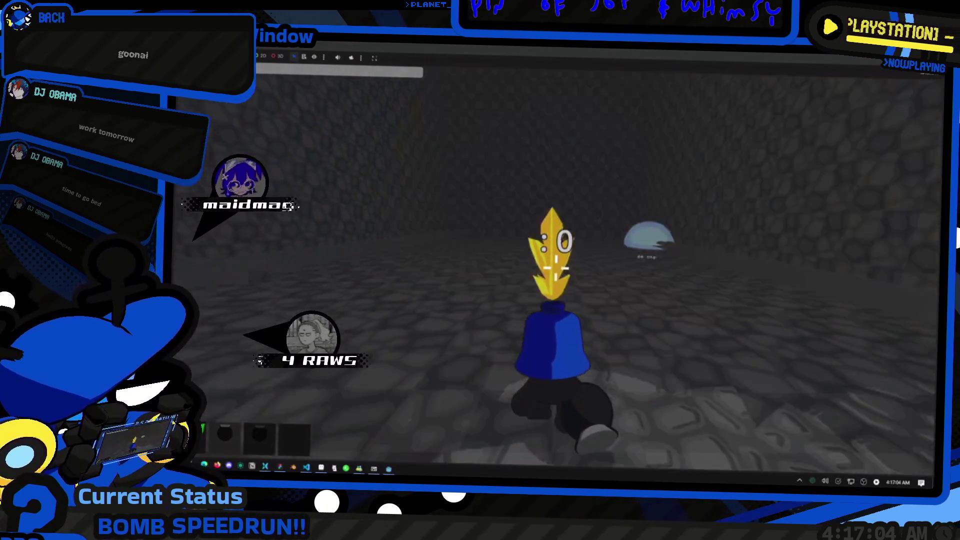
key(w)
key(w)
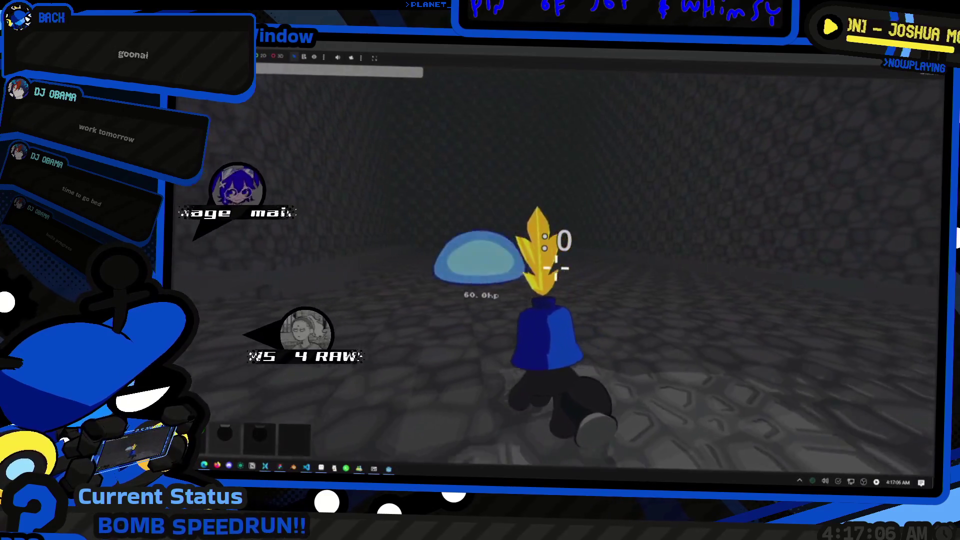
key(w)
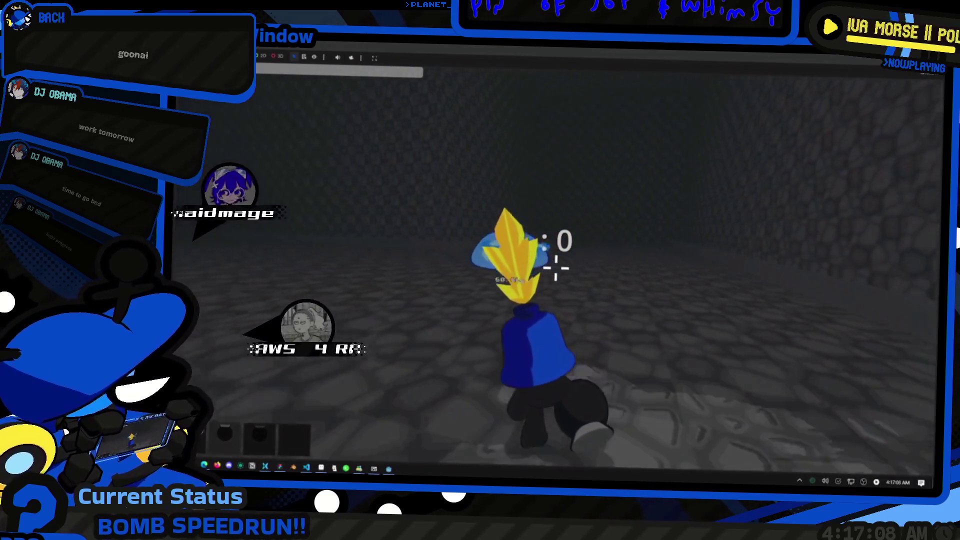
key(w)
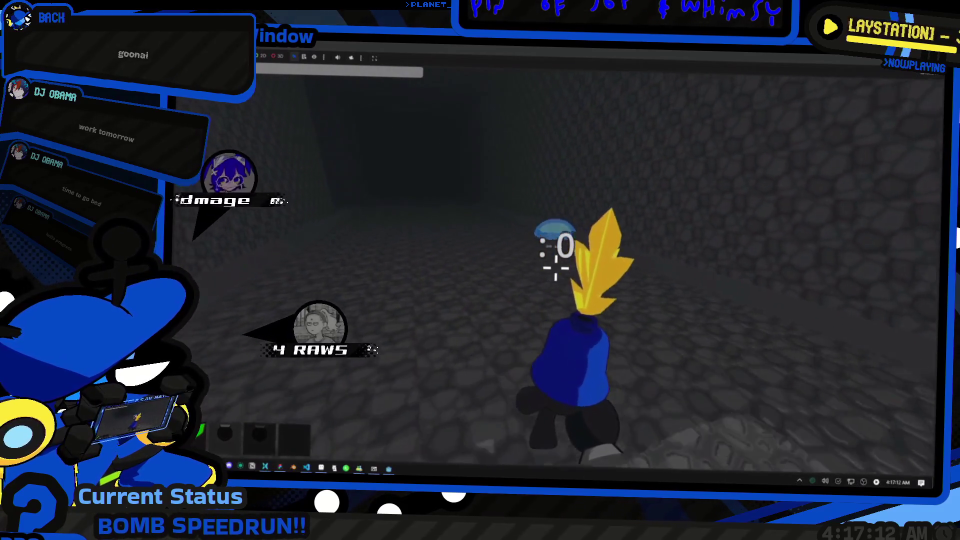
Step: Walk down the stone tunnel and add red crates to the hotbar with the console's box command
key(w)
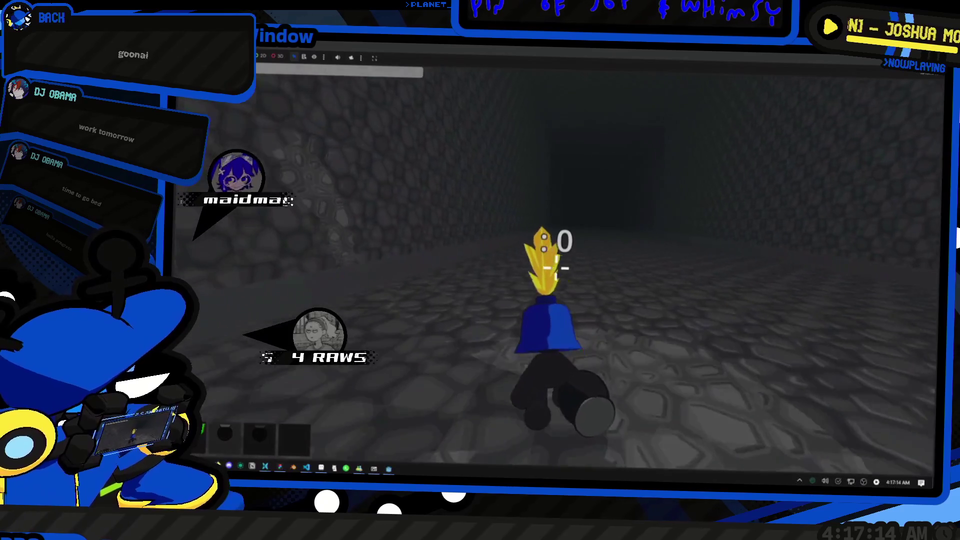
key(w)
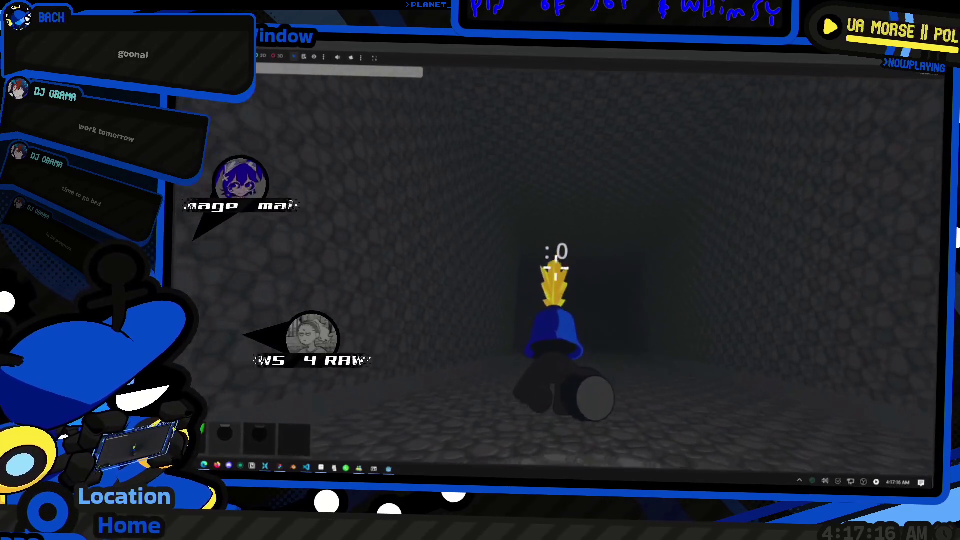
key(w)
key(w)
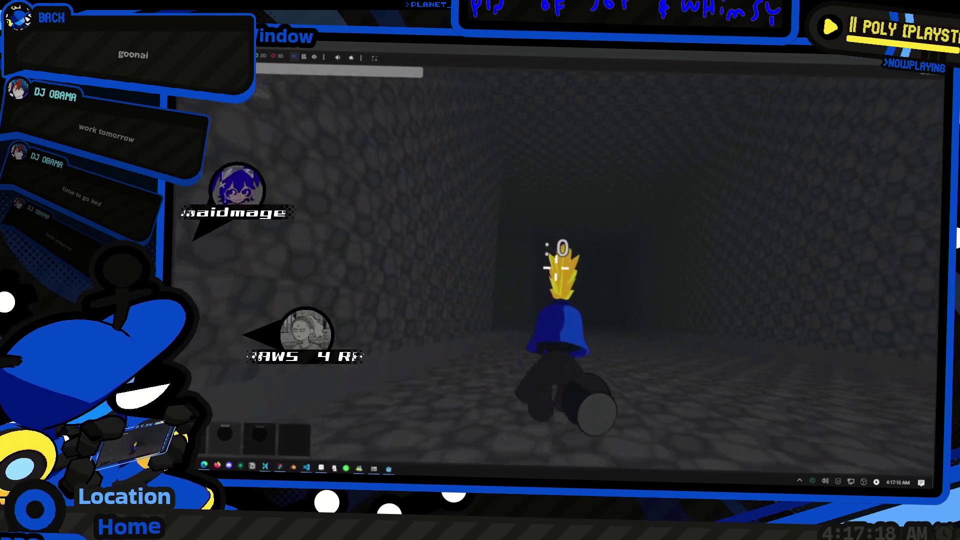
key(w)
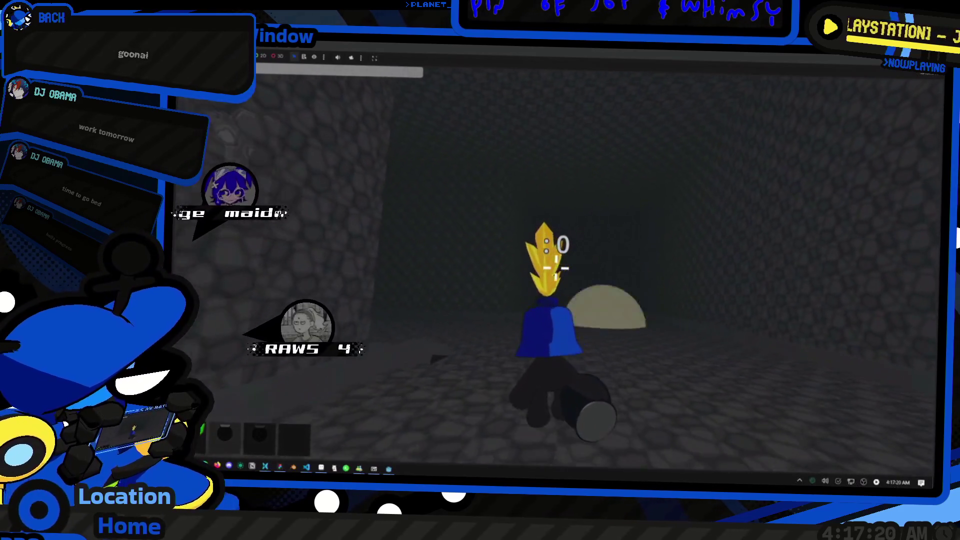
key(w)
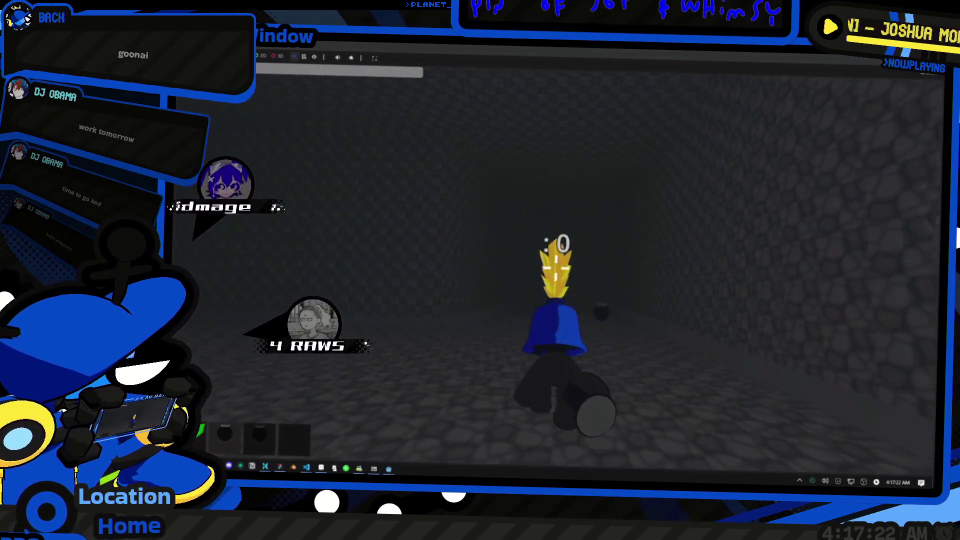
key(w)
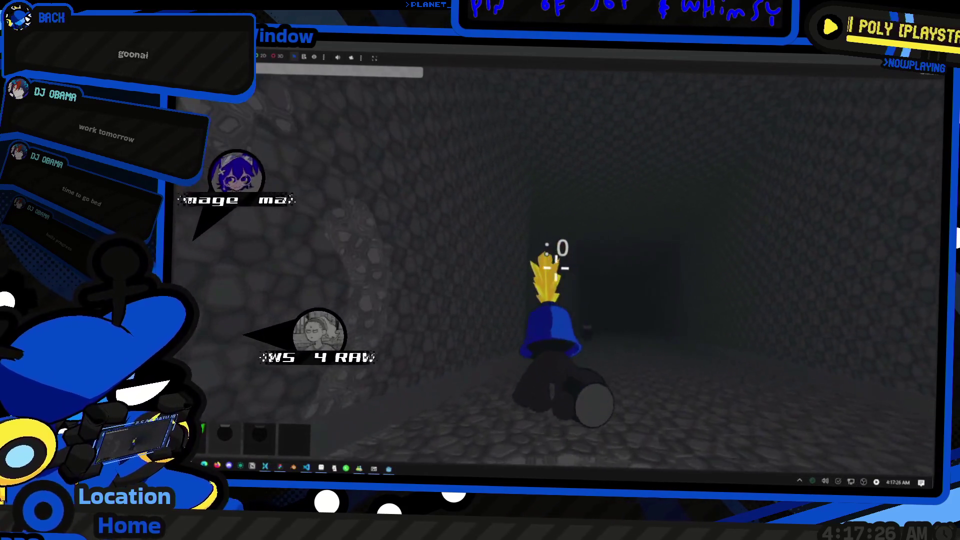
key(w)
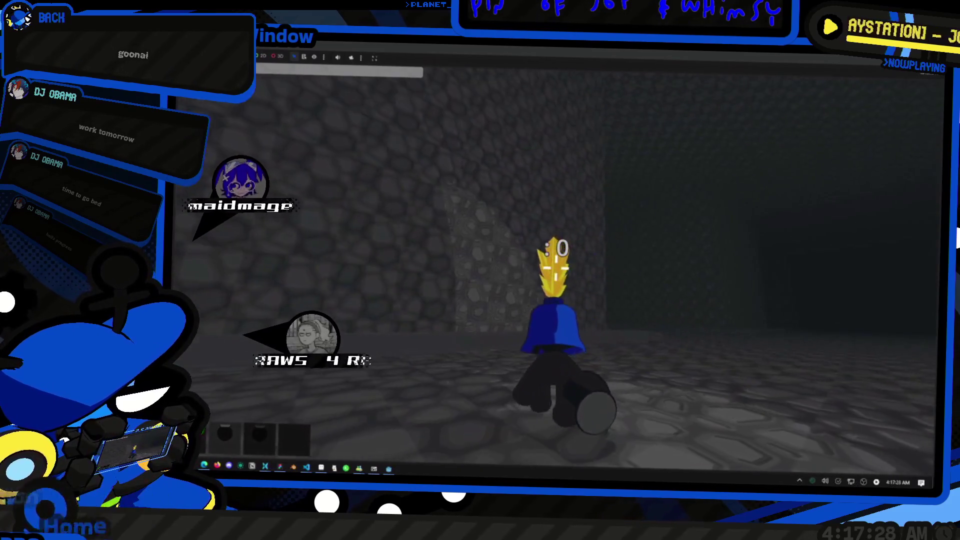
key(grave)
key(Return)
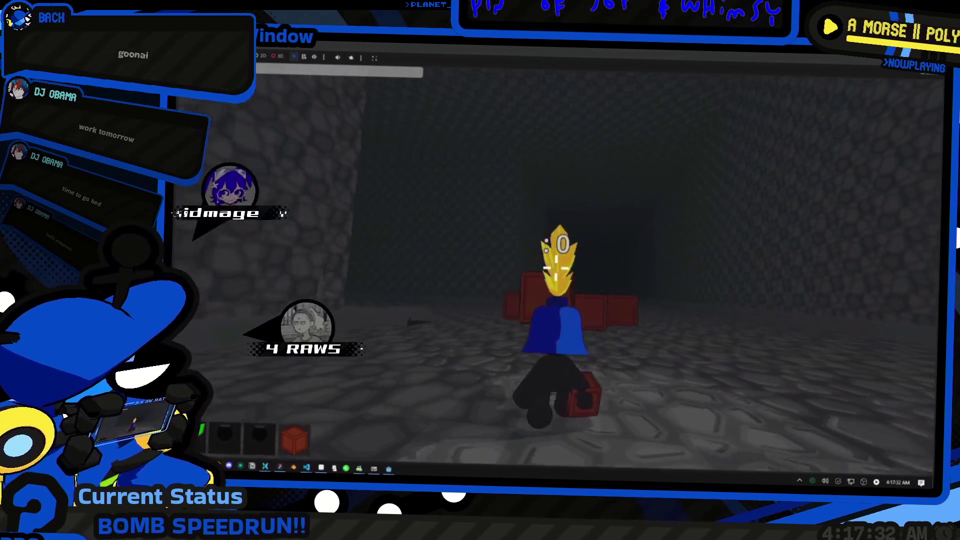
Step: Place red crates in the tunnel and set off bombs among them
key(w)
click(556, 269)
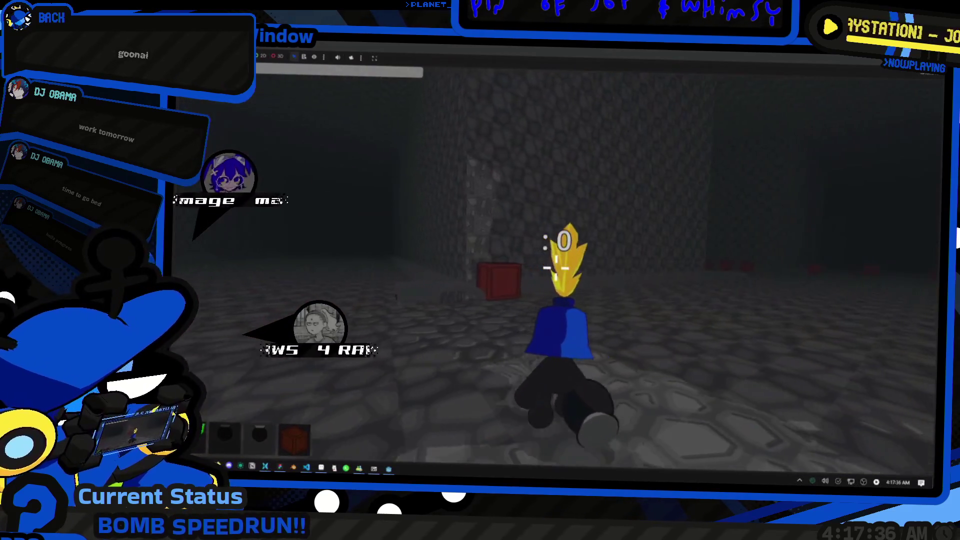
key(w)
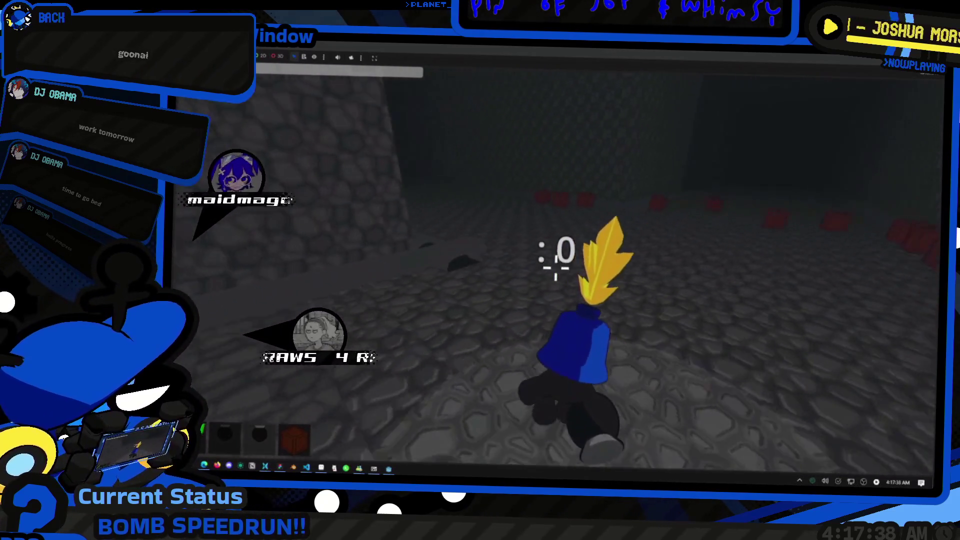
key(w)
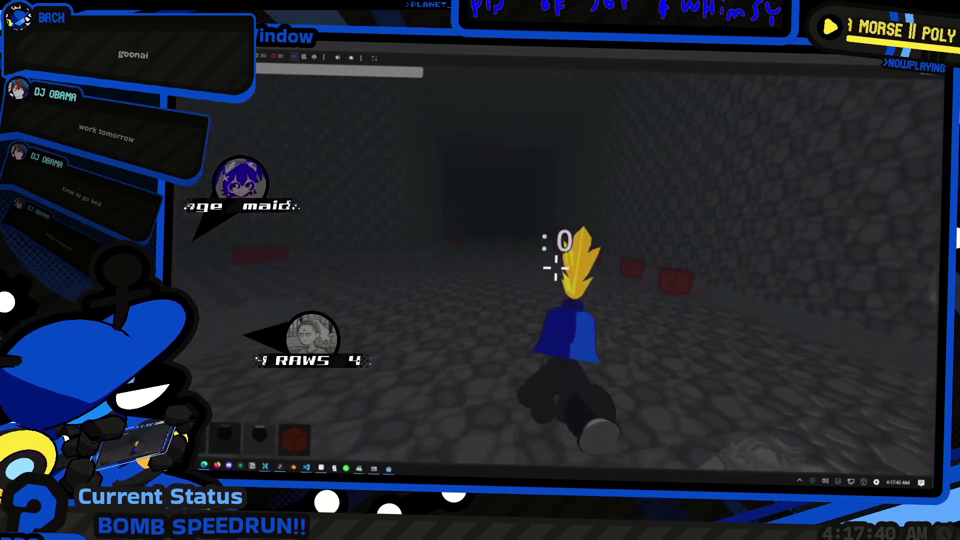
key(w)
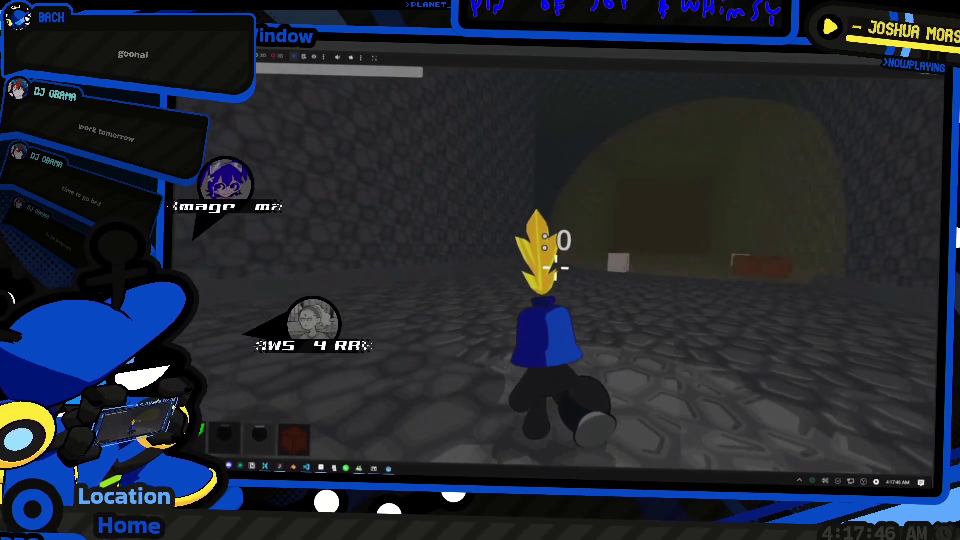
Step: Walk on through the tunnel past the crates and open the in-game console log
key(w)
key(w)
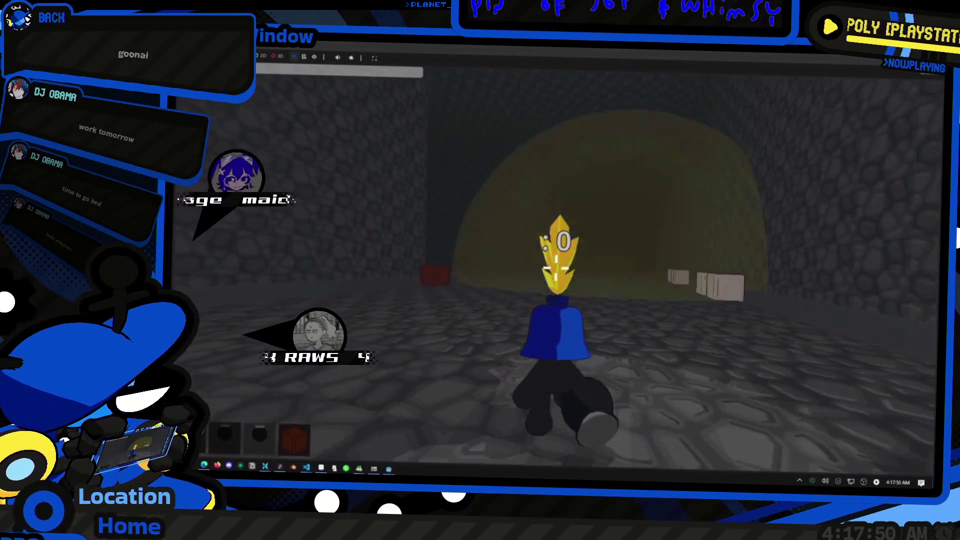
key(w)
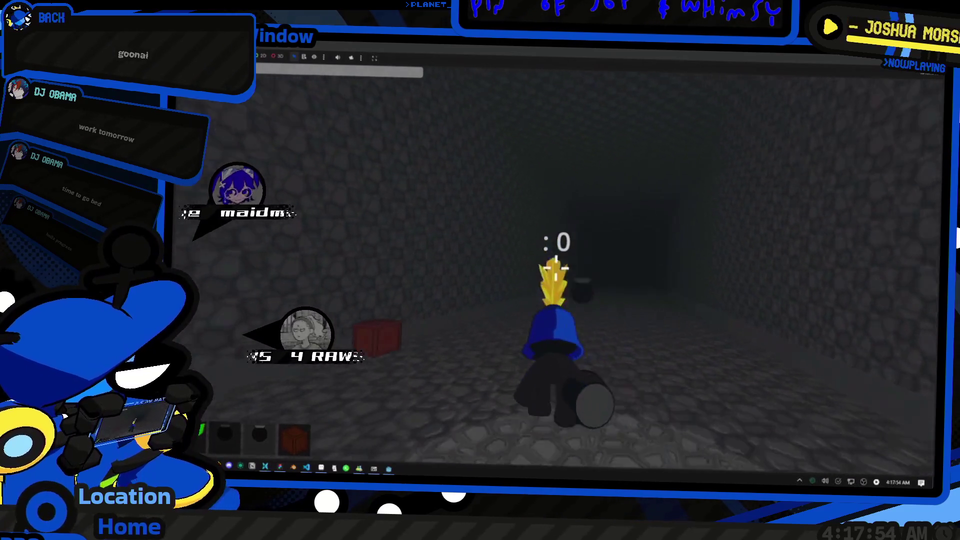
key(w)
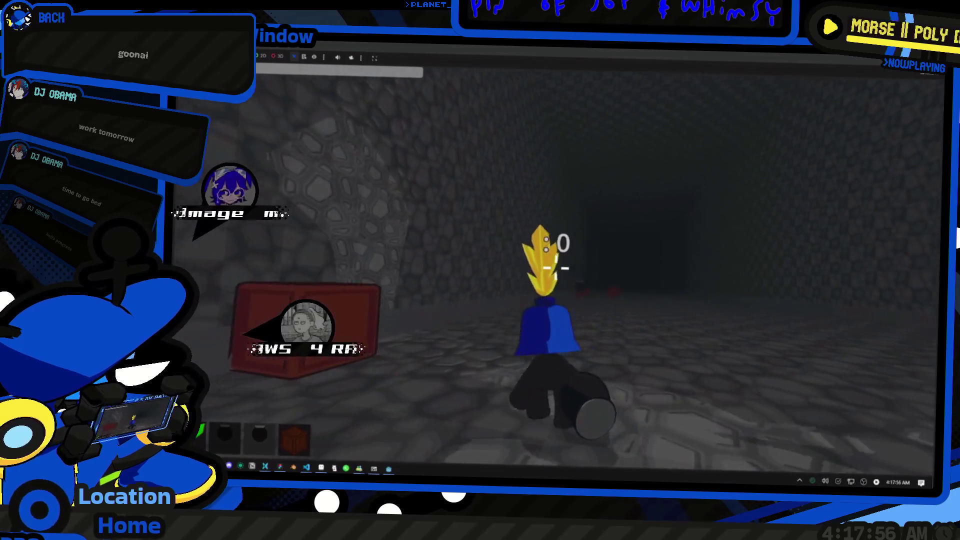
key(w)
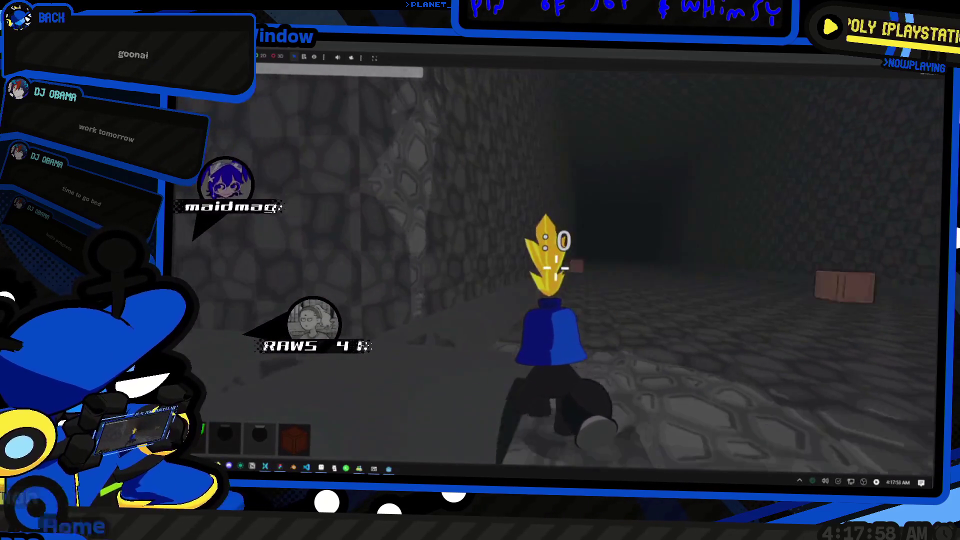
key(w)
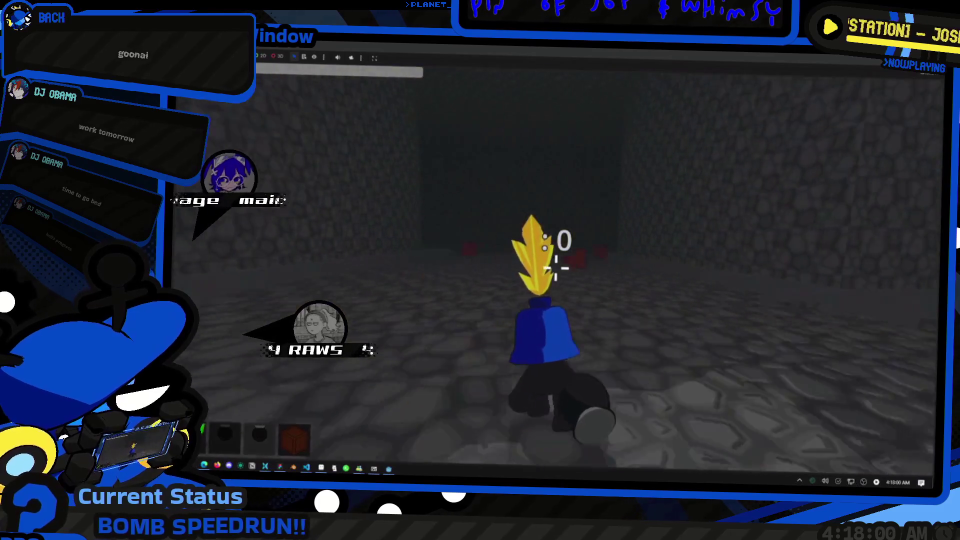
key(w)
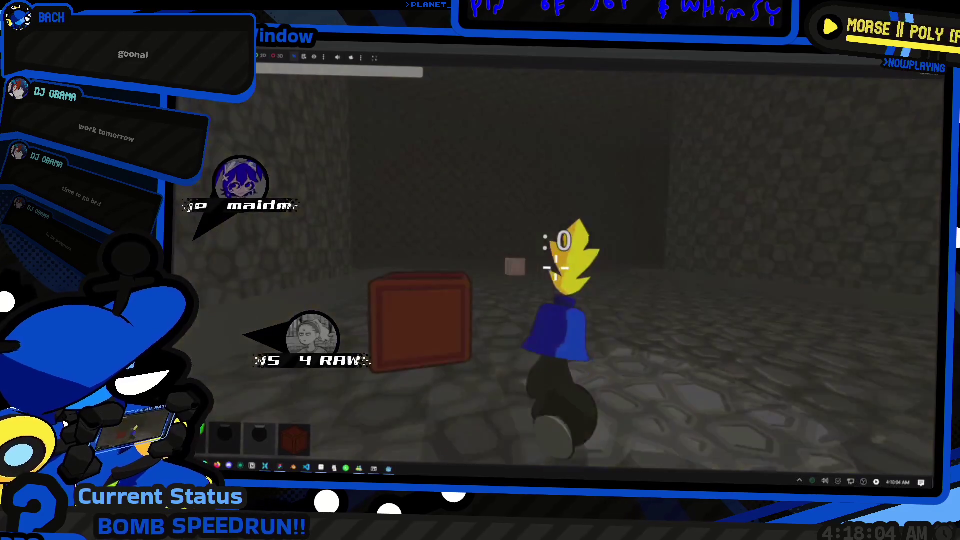
key(w)
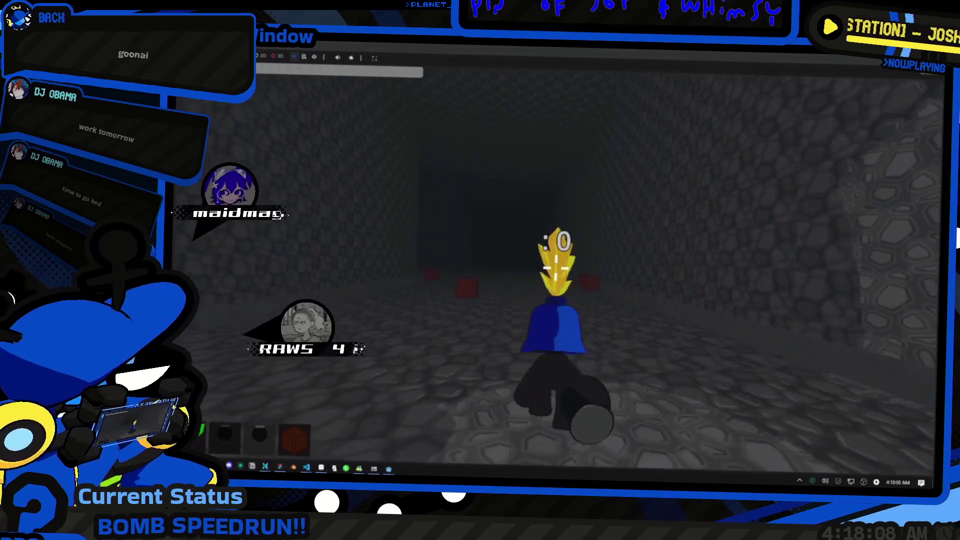
key(w)
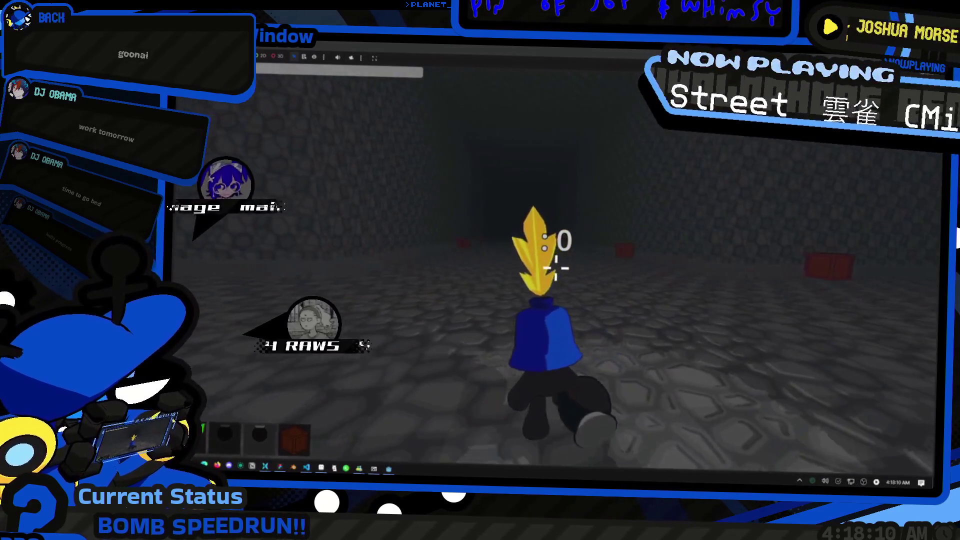
key(grave)
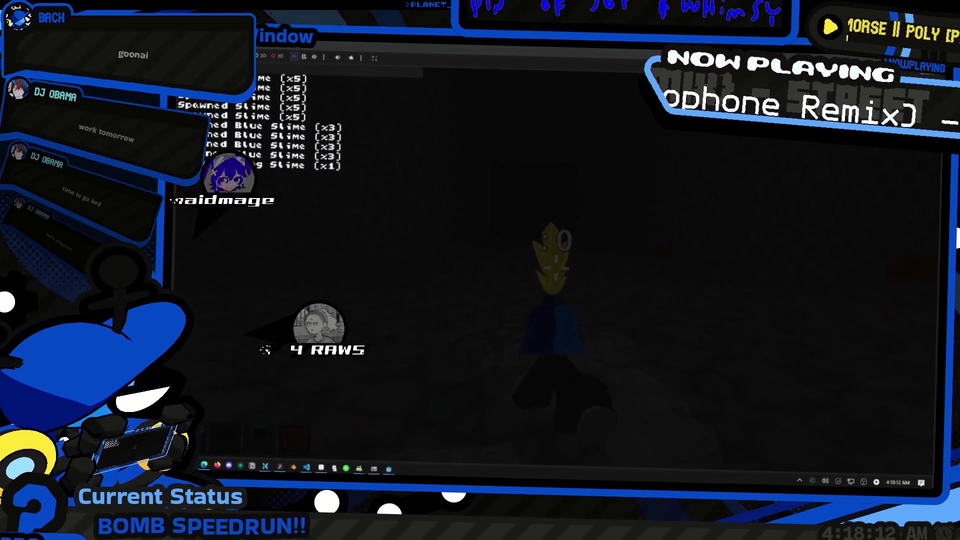
Step: Close the in-game console, equip the red cube from slot 3, and detonate a bomb
key(grave)
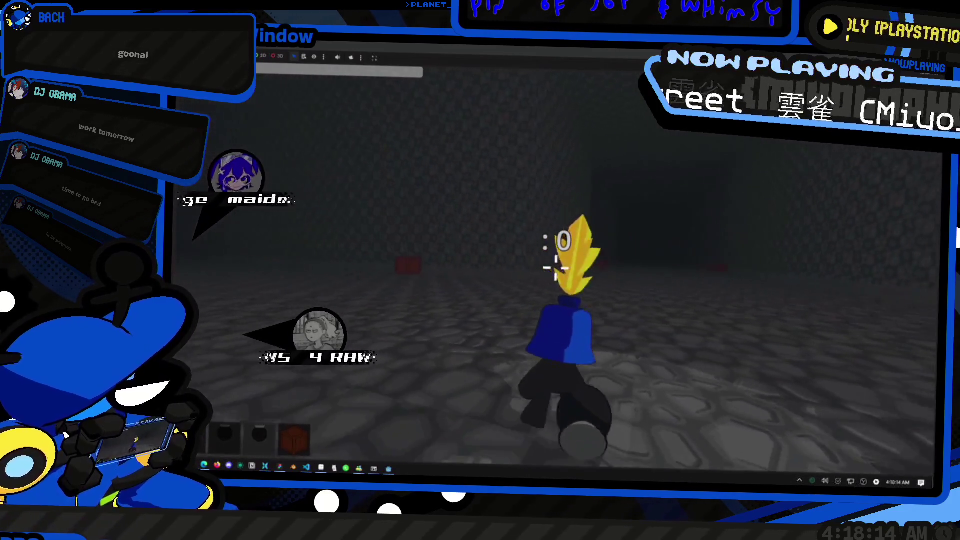
key(3)
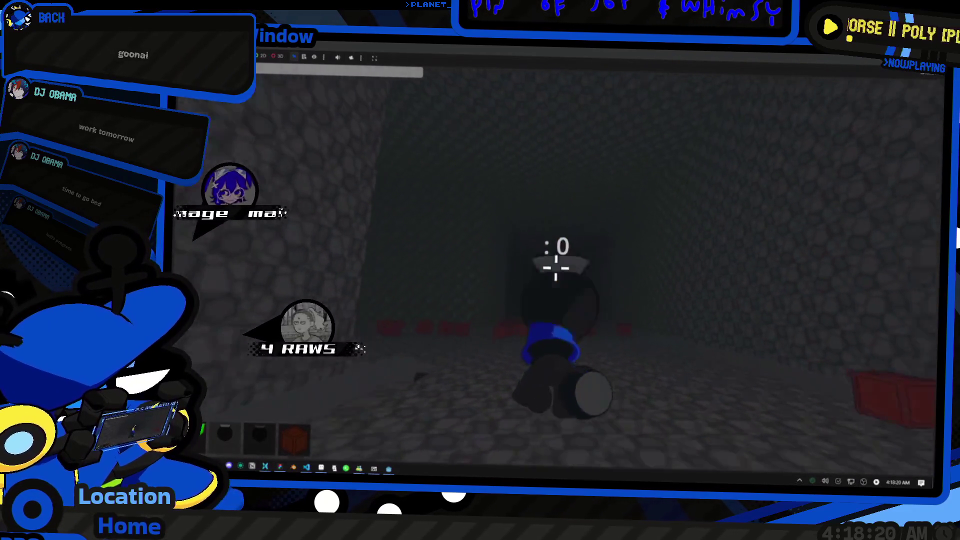
click(556, 268)
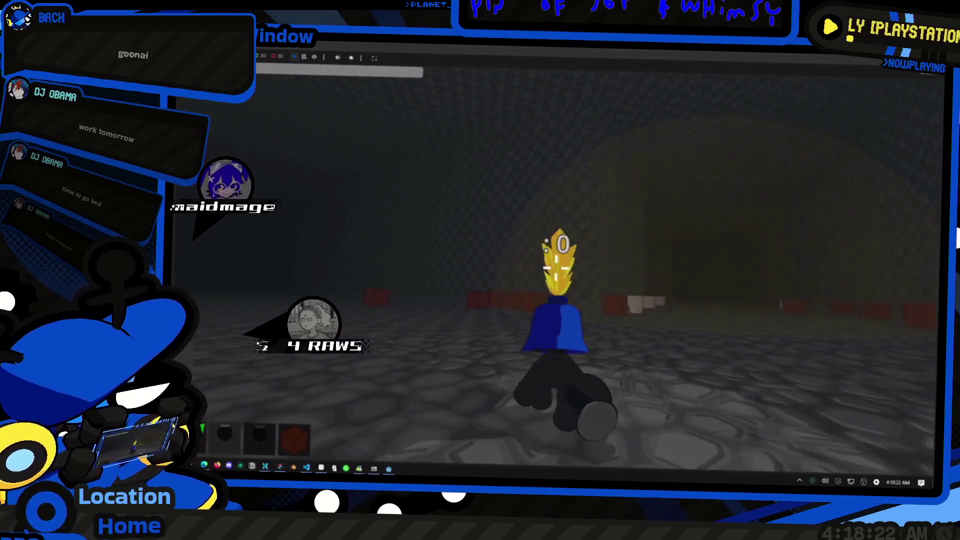
Step: Set off seven more bomb blasts near the red crates in the cave tunnel
click(556, 269)
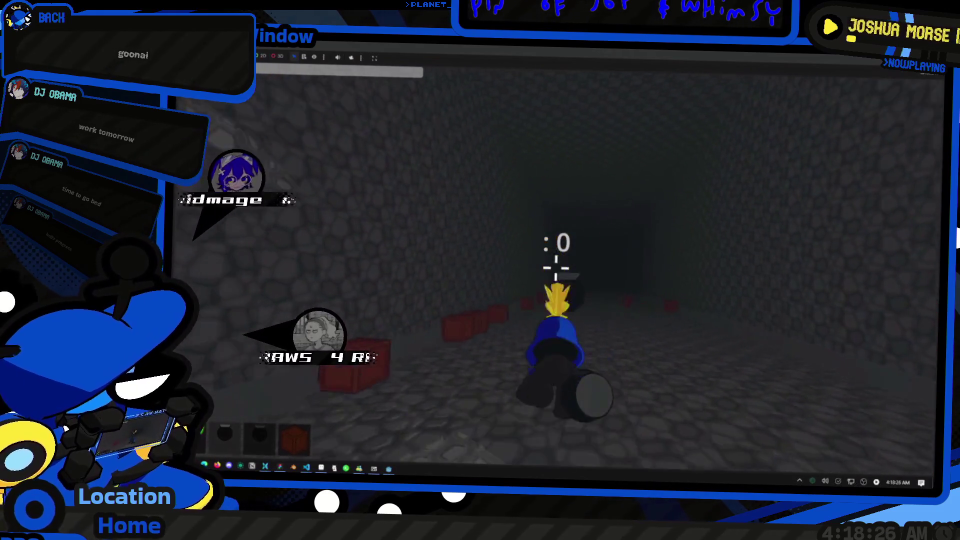
click(556, 269)
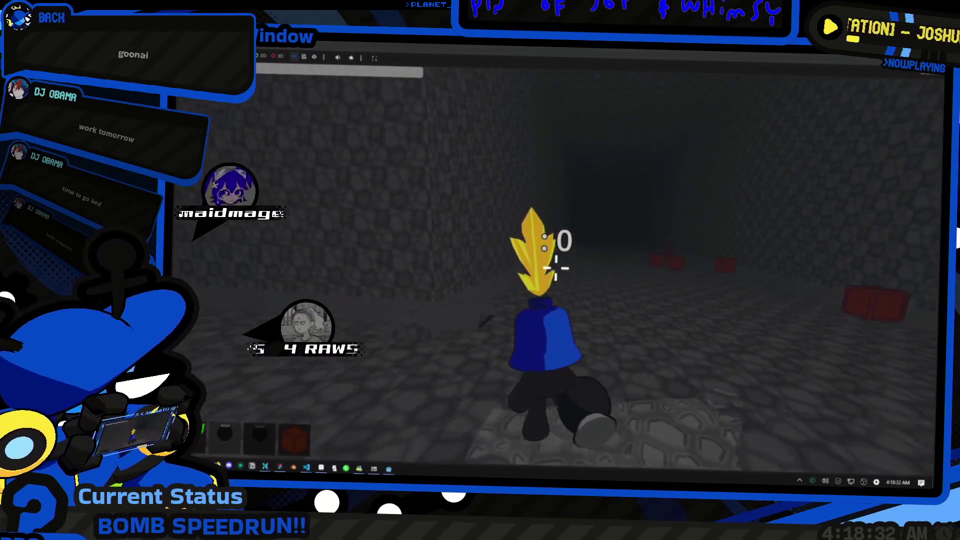
click(556, 268)
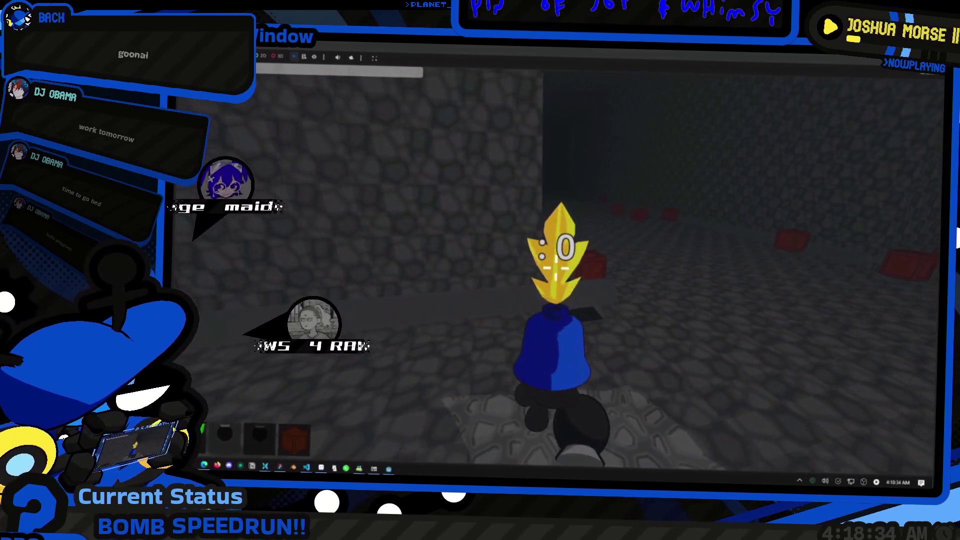
click(555, 268)
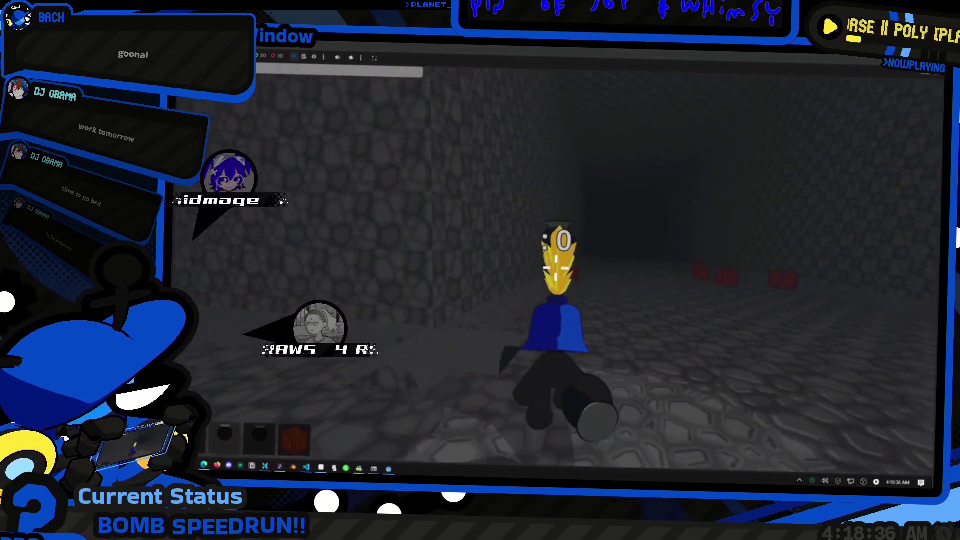
click(556, 269)
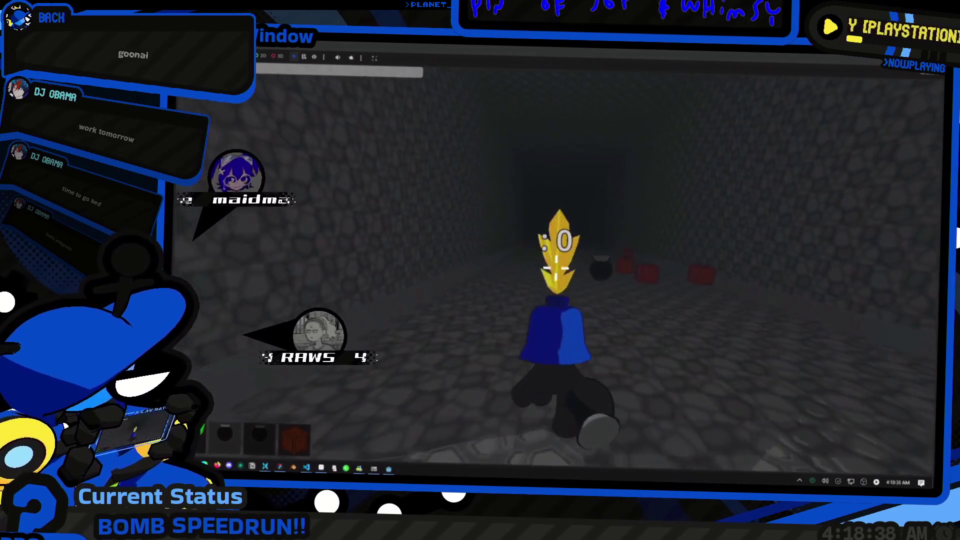
click(556, 268)
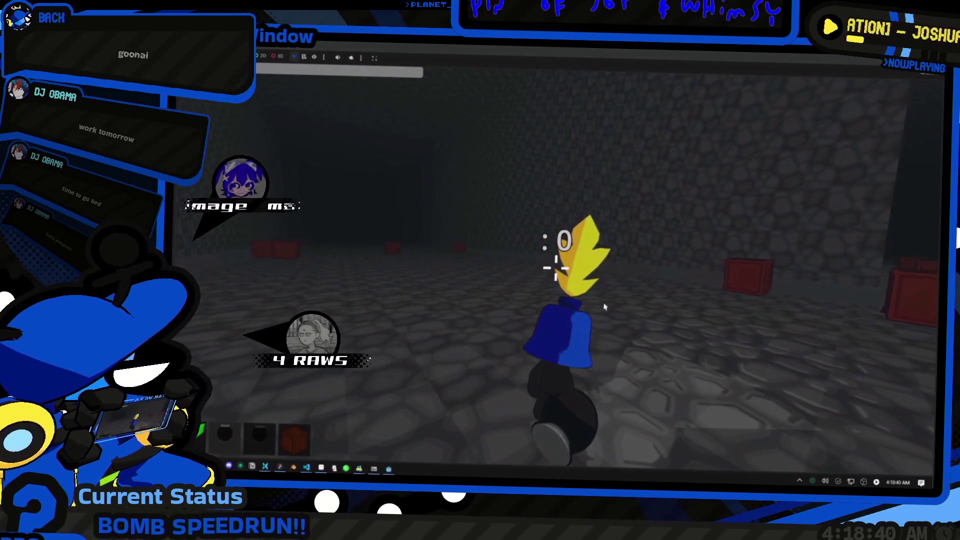
click(556, 269)
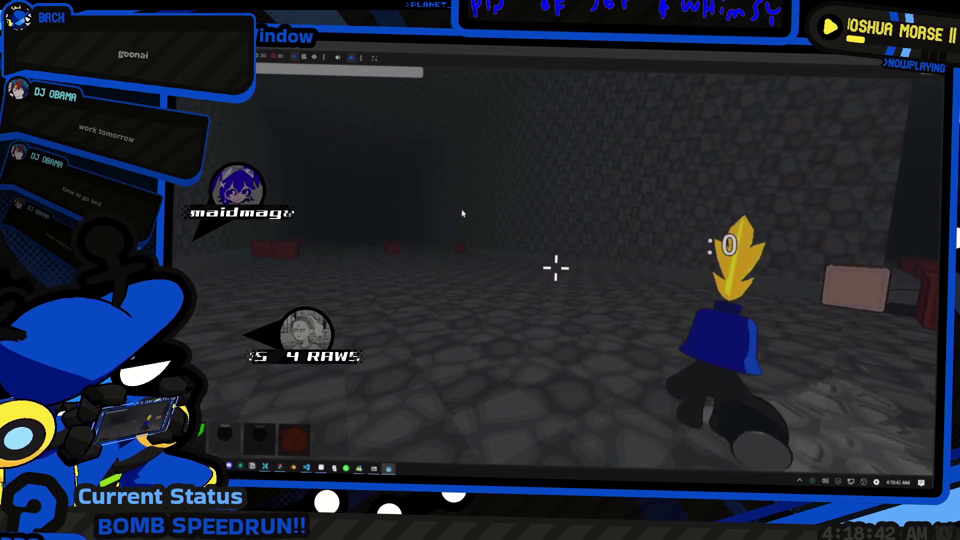
Step: Detonate four bombs beside the character to fling it across the cave, then exit fullscreen
click(556, 269)
click(556, 268)
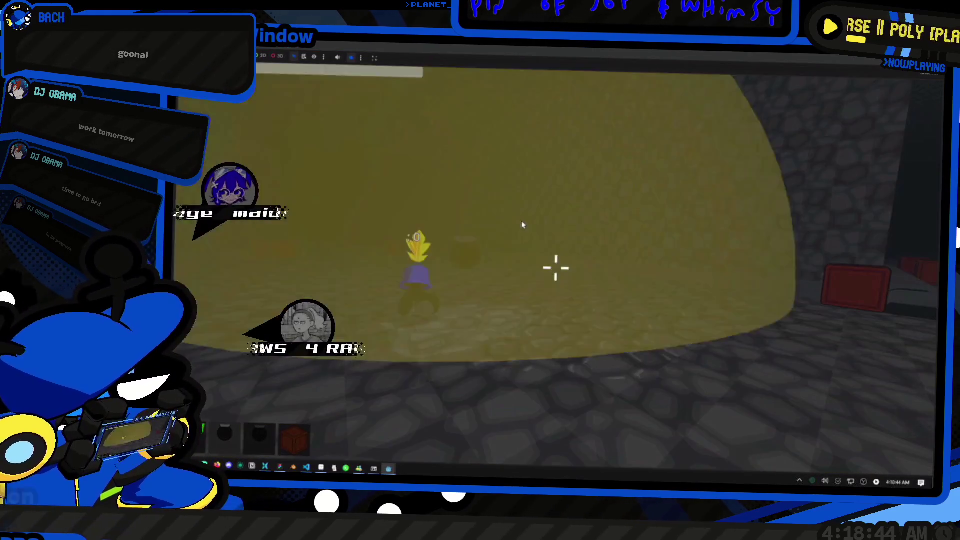
click(556, 268)
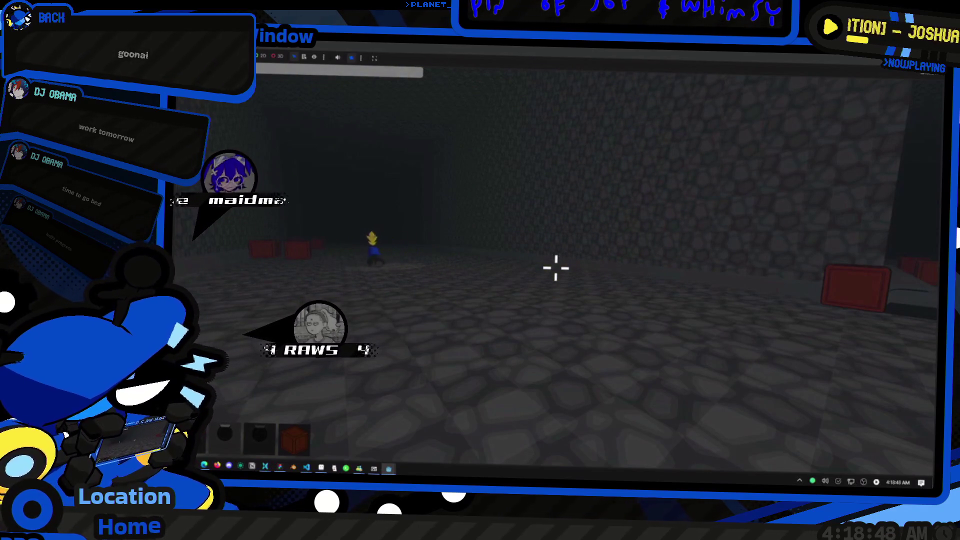
click(556, 269)
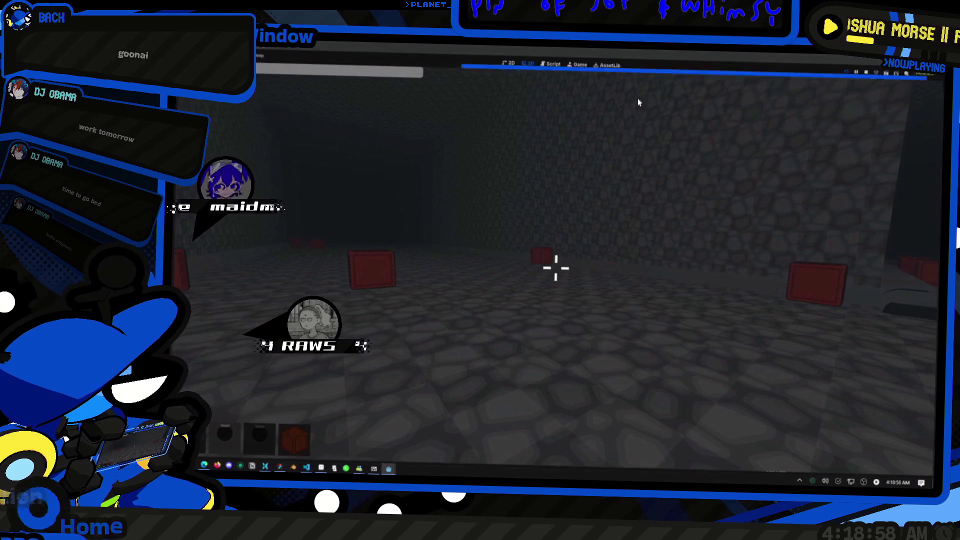
key(F11)
Step: Stop the running game and switch the stream overlay to the Broadcast Station scene
click(870, 76)
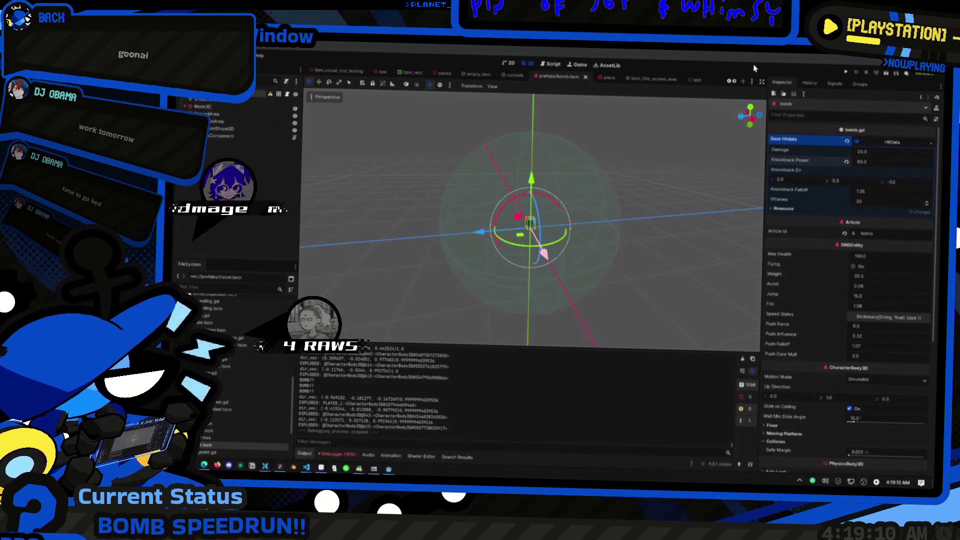
middle_click(614, 242)
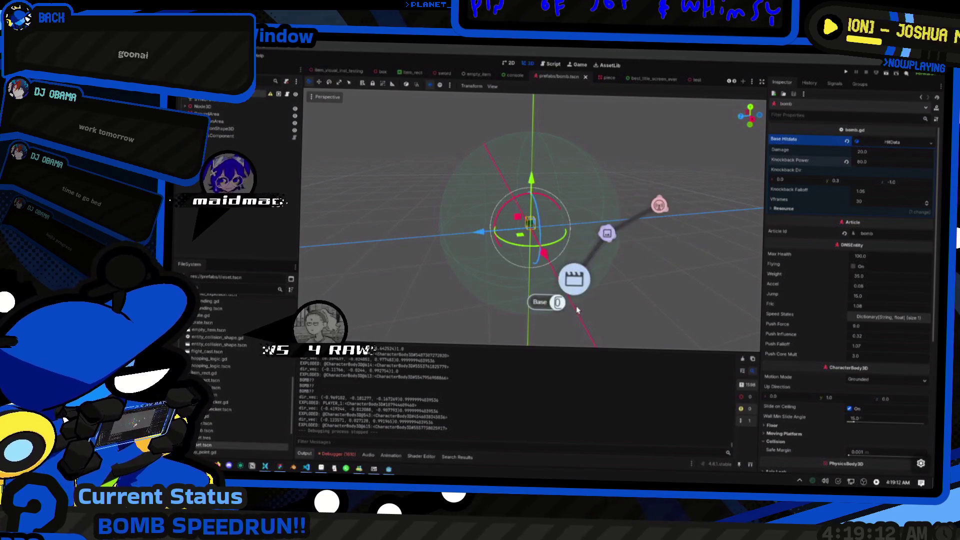
click(631, 220)
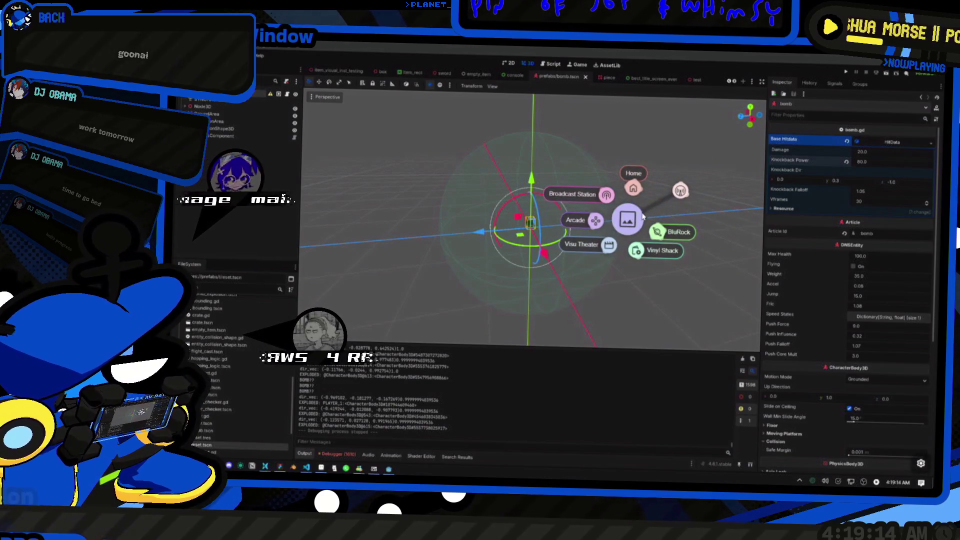
click(606, 195)
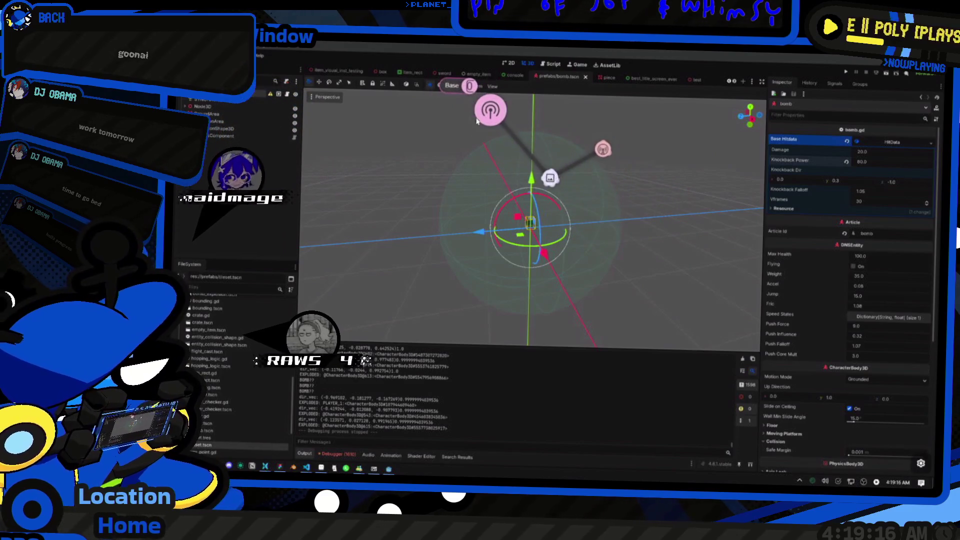